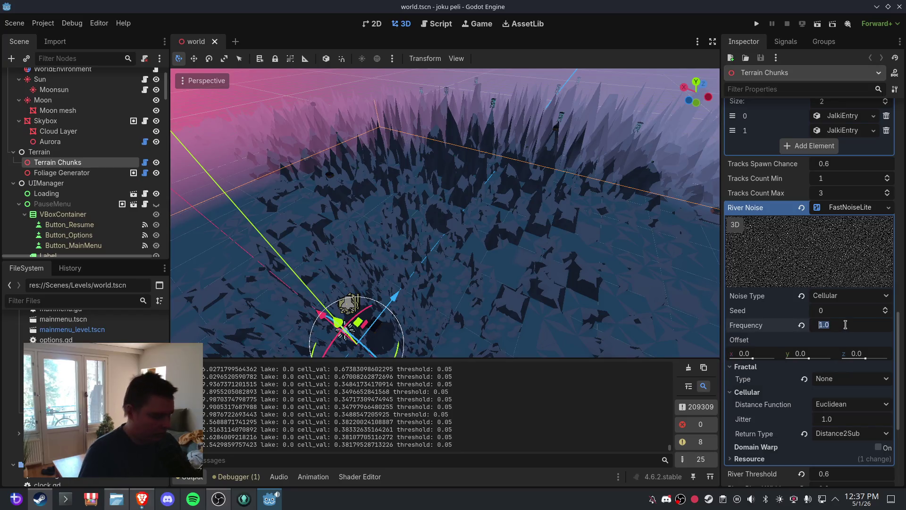
Set the River Noise frequency to 0.005, save world.tscn, and reopen it
{"action": "type", "text": "5"}
{"action": "key", "text": "Return"}
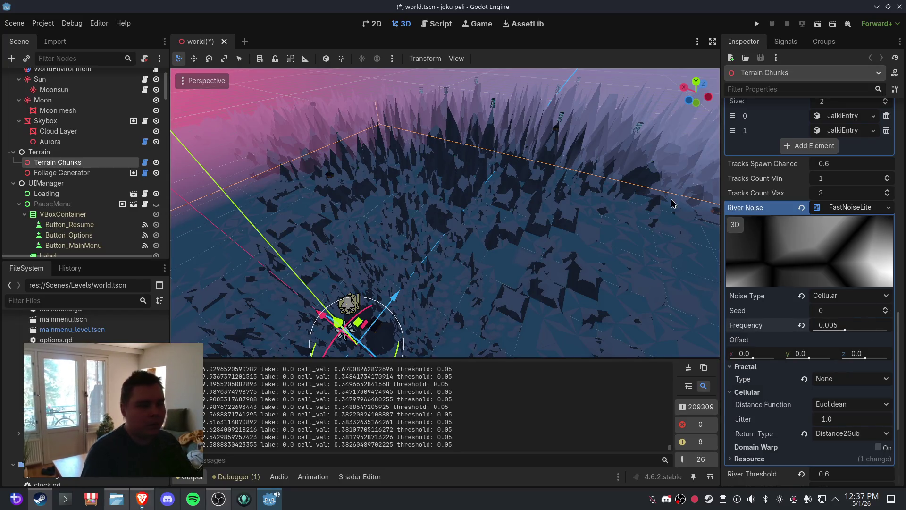
{"action": "left_click", "coordinate": [14, 23]}
{"action": "left_click", "coordinate": [79, 94]}
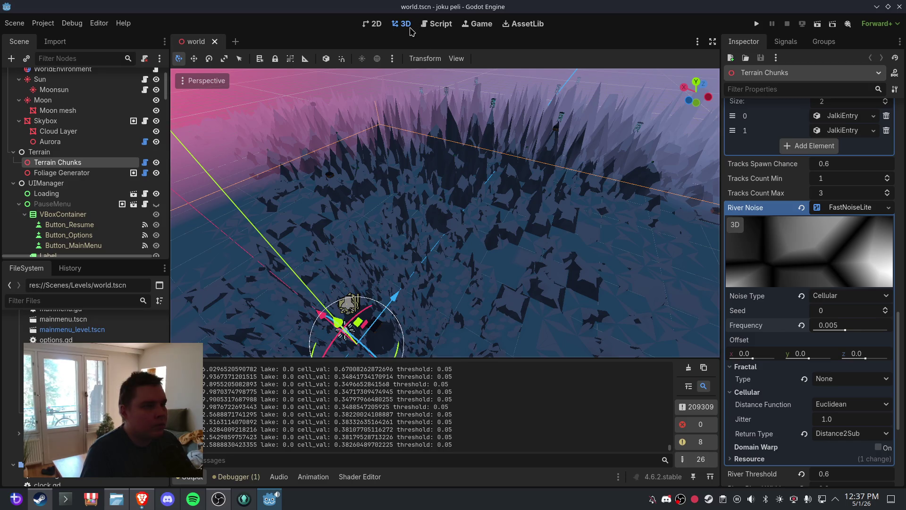
{"action": "left_click", "coordinate": [215, 41]}
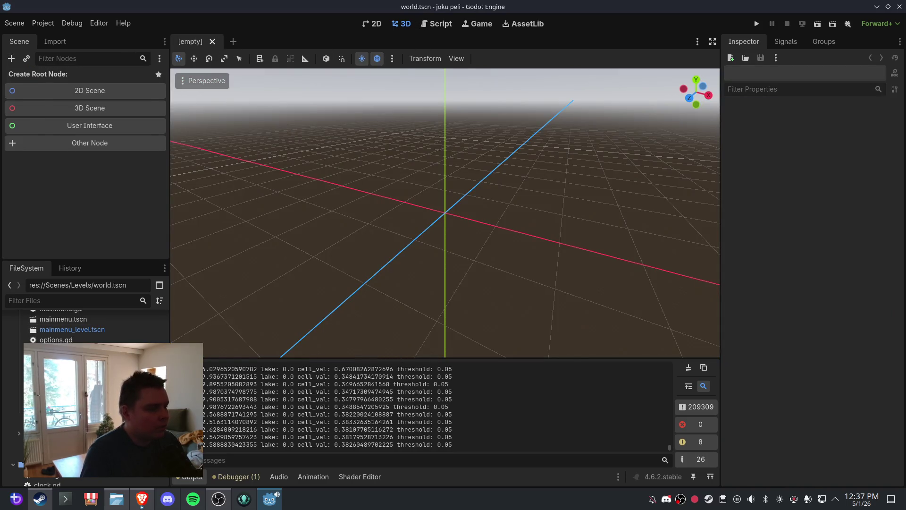
{"action": "key", "text": "ctrl+shift+t"}
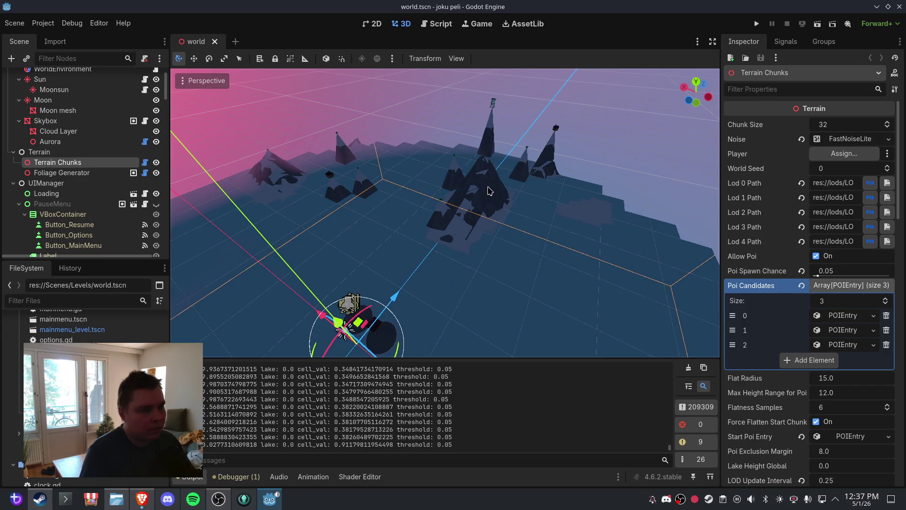
Switch the River Noise type to Simplex Smooth, then back to Cellular
{"action": "scroll", "coordinate": [487, 188], "scroll_direction": "down", "scroll_amount": 5}
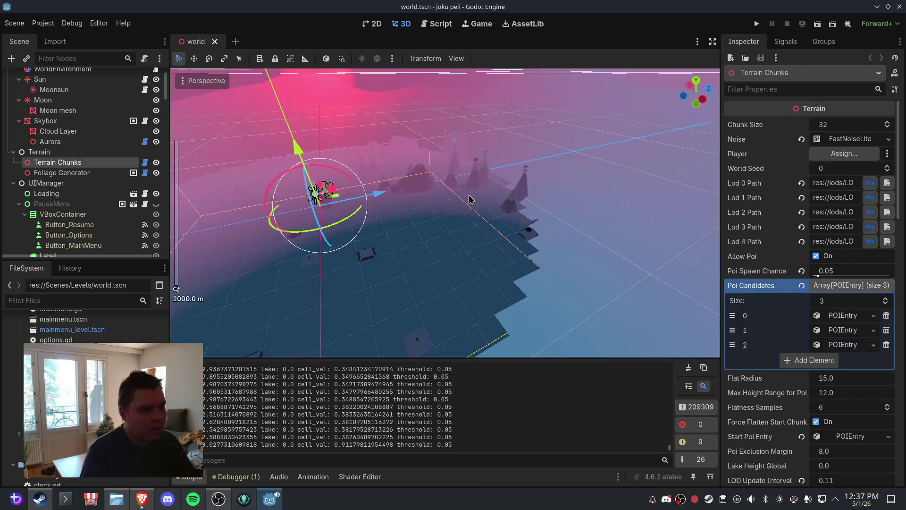
{"action": "scroll", "coordinate": [469, 195], "scroll_direction": "up", "scroll_amount": 4}
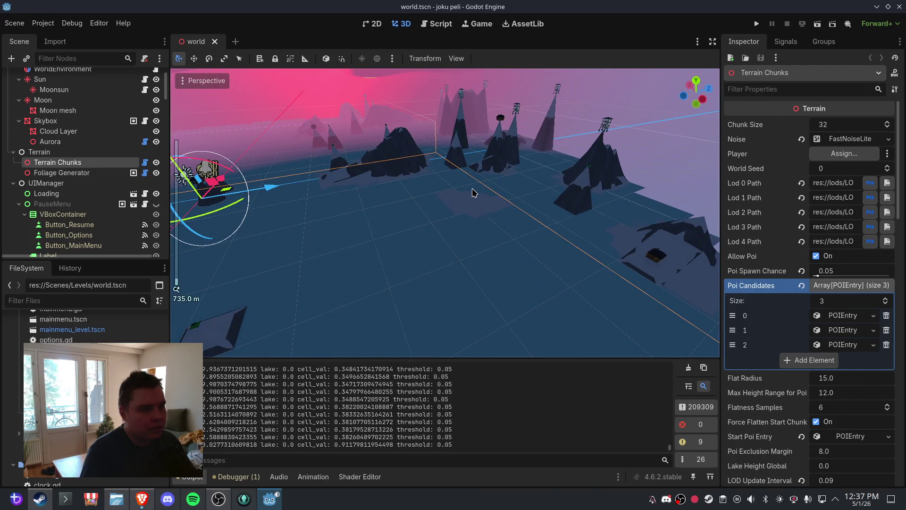
{"action": "left_click_drag", "start_coordinate": [474, 191], "coordinate": [395, 198]}
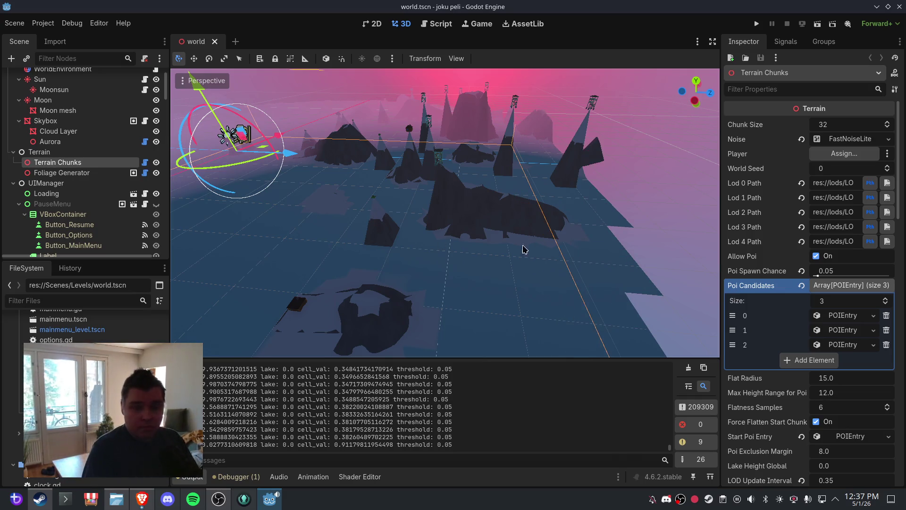
{"action": "scroll", "coordinate": [767, 294], "scroll_direction": "down", "scroll_amount": 5}
{"action": "scroll", "coordinate": [767, 293], "scroll_direction": "down", "scroll_amount": 12}
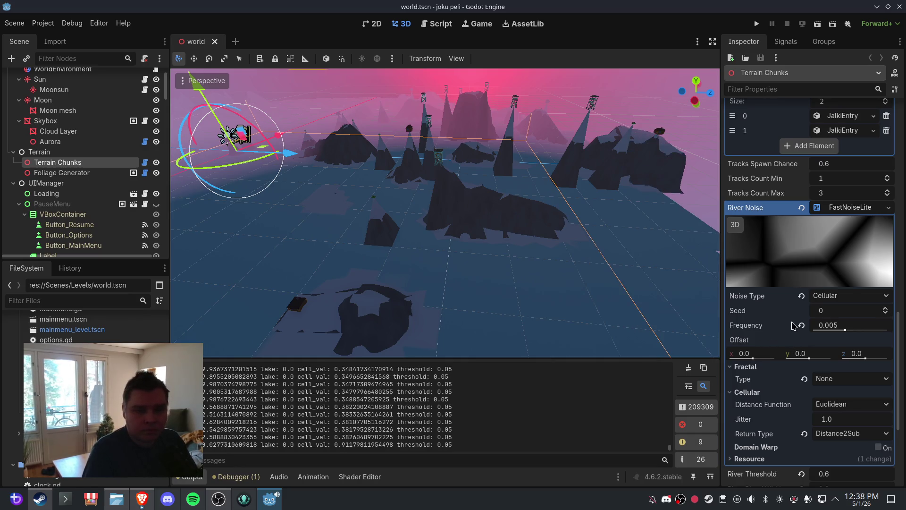
{"action": "left_click", "coordinate": [838, 297]}
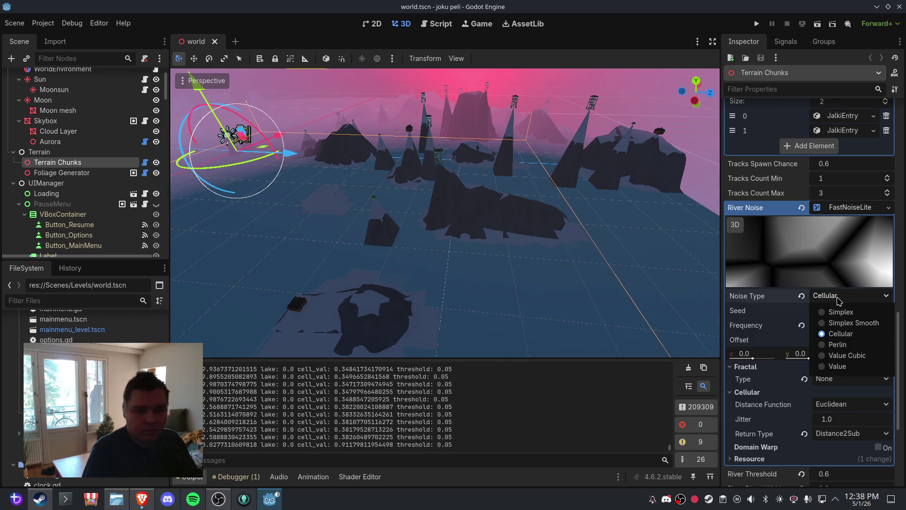
{"action": "left_click", "coordinate": [848, 323]}
{"action": "left_click", "coordinate": [848, 301]}
{"action": "left_click", "coordinate": [852, 338]}
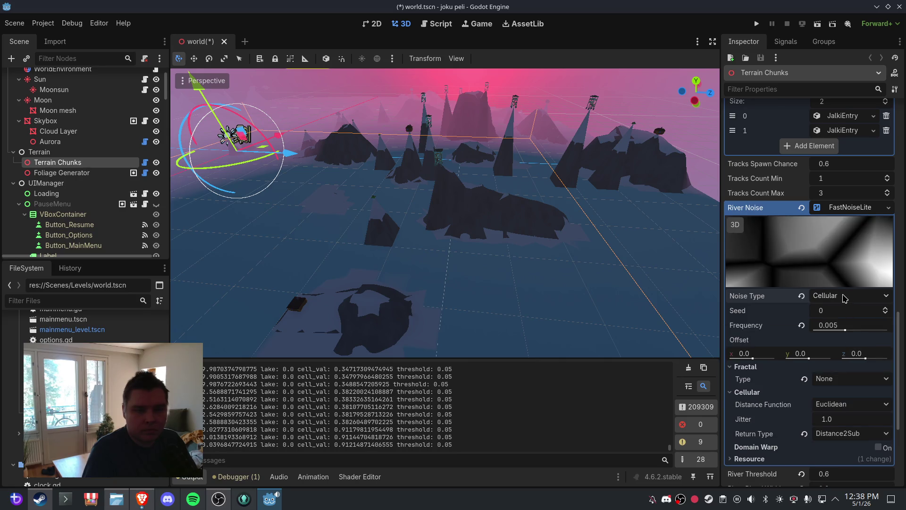
Save and close the world scene, then reopen it to regenerate the terrain
{"action": "left_click_drag", "start_coordinate": [465, 259], "coordinate": [507, 263]}
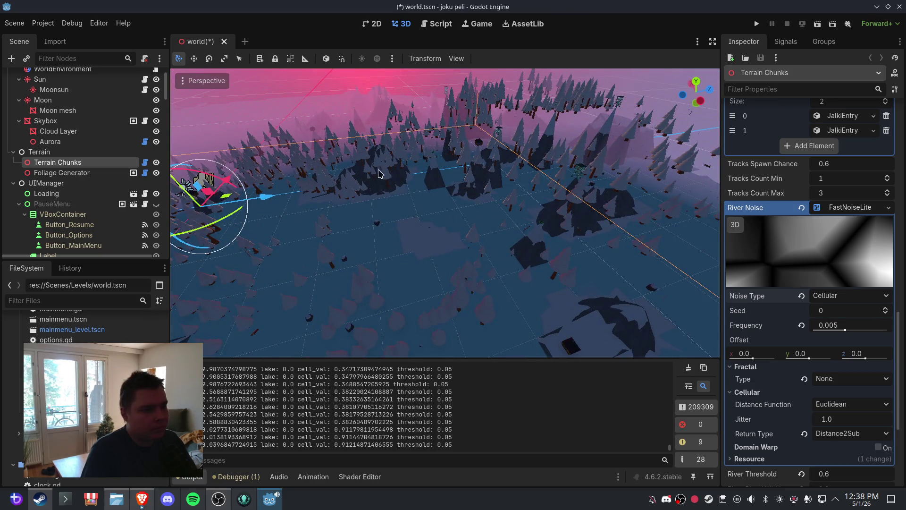
{"action": "left_click", "coordinate": [224, 42]}
{"action": "left_click", "coordinate": [388, 282]}
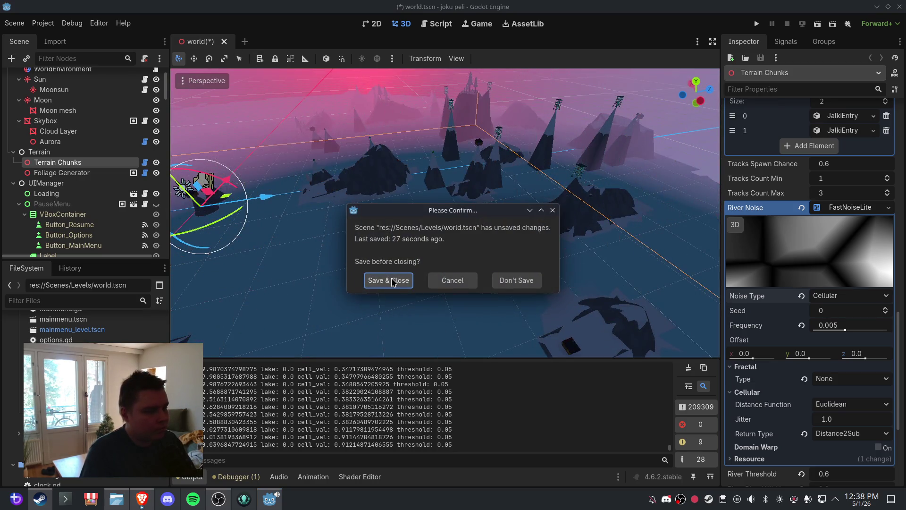
{"action": "key", "text": "ctrl+shift+t"}
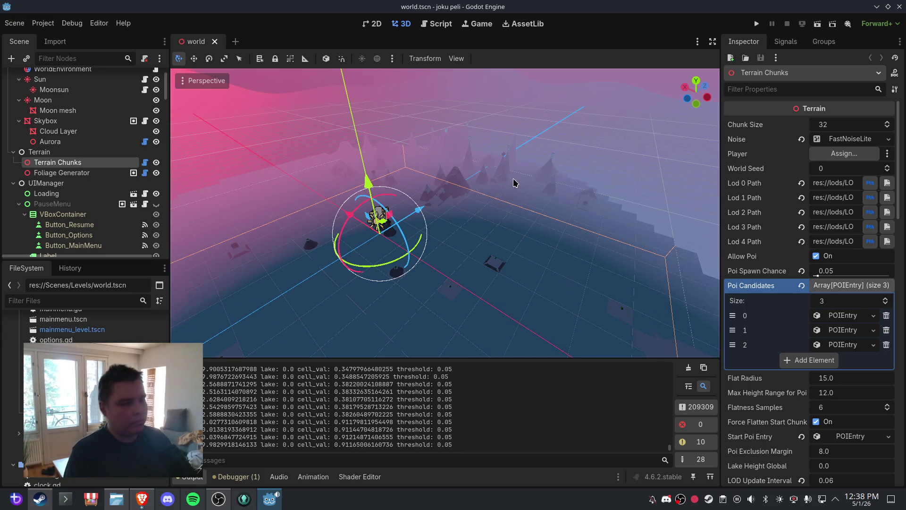
{"action": "scroll", "coordinate": [512, 184], "scroll_direction": "down", "scroll_amount": 5}
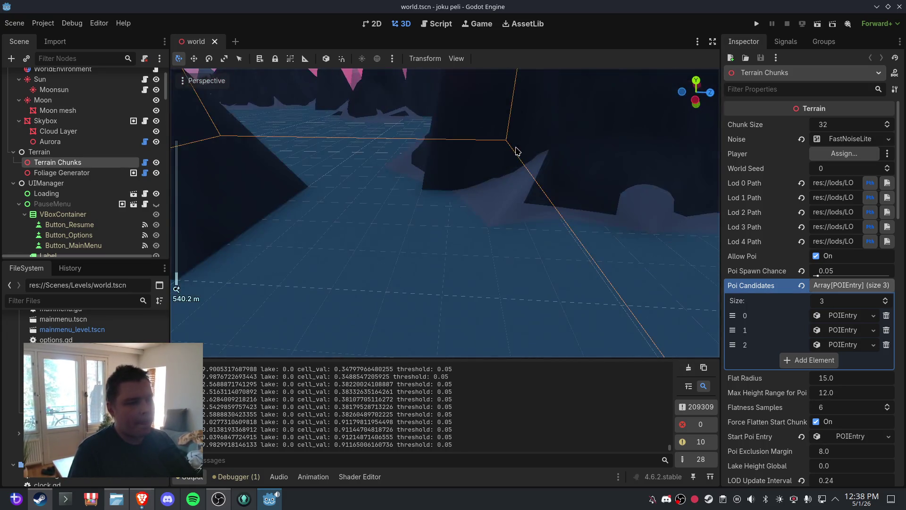
{"action": "scroll", "coordinate": [491, 201], "scroll_direction": "down", "scroll_amount": 4}
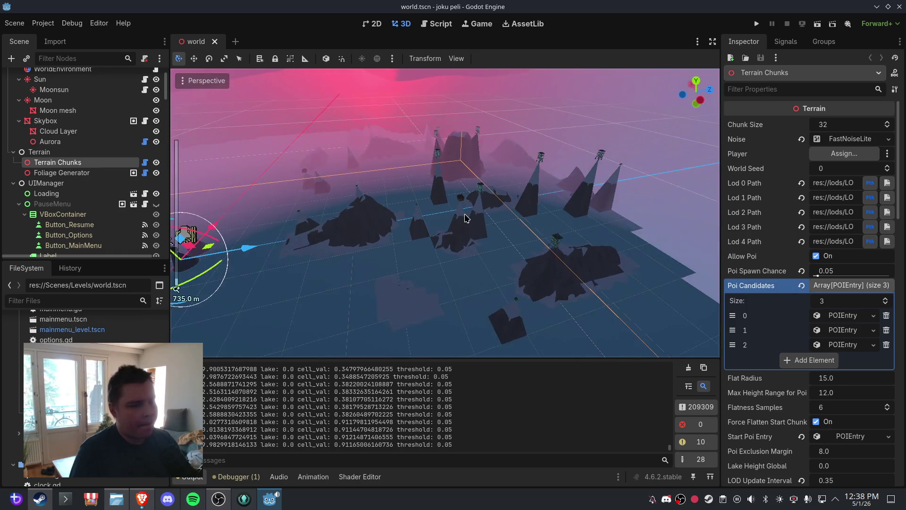
{"action": "scroll", "coordinate": [467, 215], "scroll_direction": "up", "scroll_amount": 4}
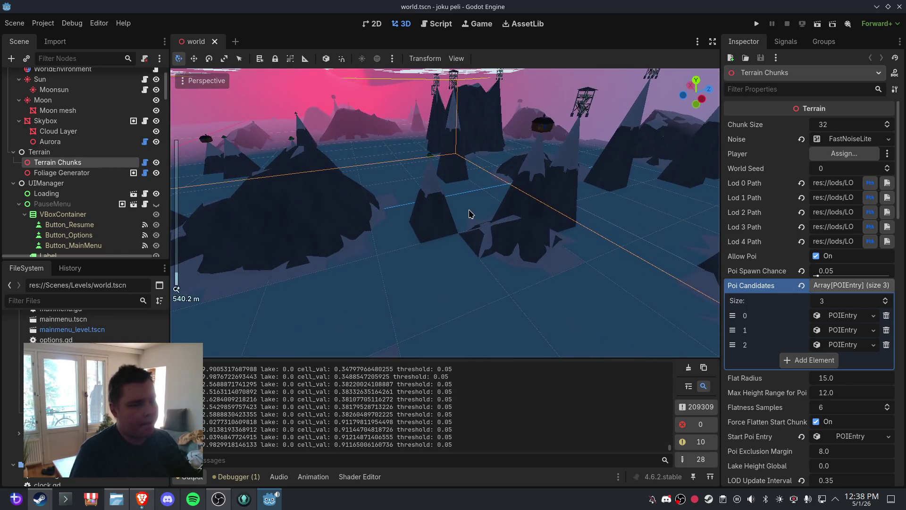
{"action": "mouse_move", "coordinate": [452, 220]}
{"action": "left_mouse_down"}
{"action": "mouse_move", "coordinate": [474, 229]}
{"action": "mouse_move", "coordinate": [425, 214]}
{"action": "mouse_move", "coordinate": [505, 230]}
{"action": "mouse_move", "coordinate": [504, 214]}
{"action": "mouse_move", "coordinate": [481, 214]}
{"action": "mouse_move", "coordinate": [536, 217]}
{"action": "mouse_move", "coordinate": [393, 196]}
{"action": "mouse_move", "coordinate": [468, 196]}
{"action": "mouse_move", "coordinate": [515, 217]}
{"action": "mouse_move", "coordinate": [478, 197]}
{"action": "mouse_move", "coordinate": [523, 234]}
{"action": "left_mouse_up"}
{"action": "scroll", "coordinate": [827, 279], "scroll_direction": "down", "scroll_amount": 15}
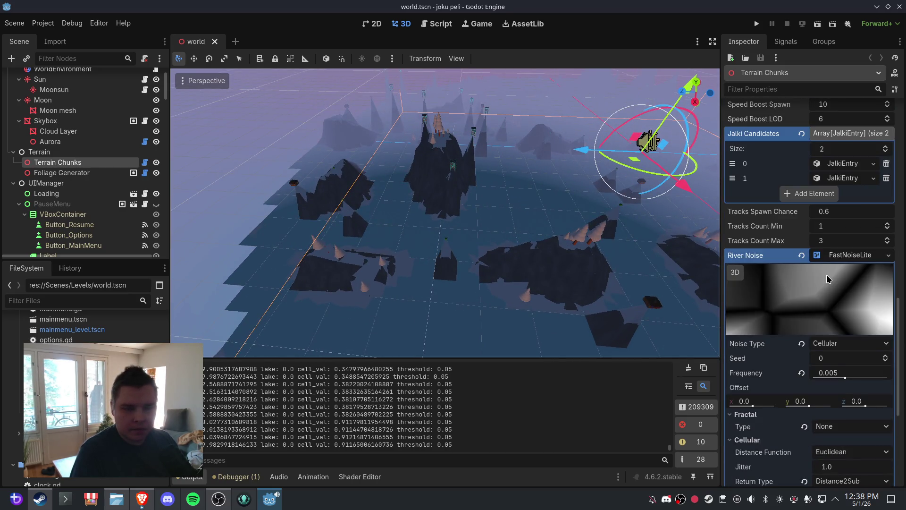
Set the River Noise cellular jitter to 0.5, save, and reload world.tscn
{"action": "scroll", "coordinate": [826, 274], "scroll_direction": "down", "scroll_amount": 2}
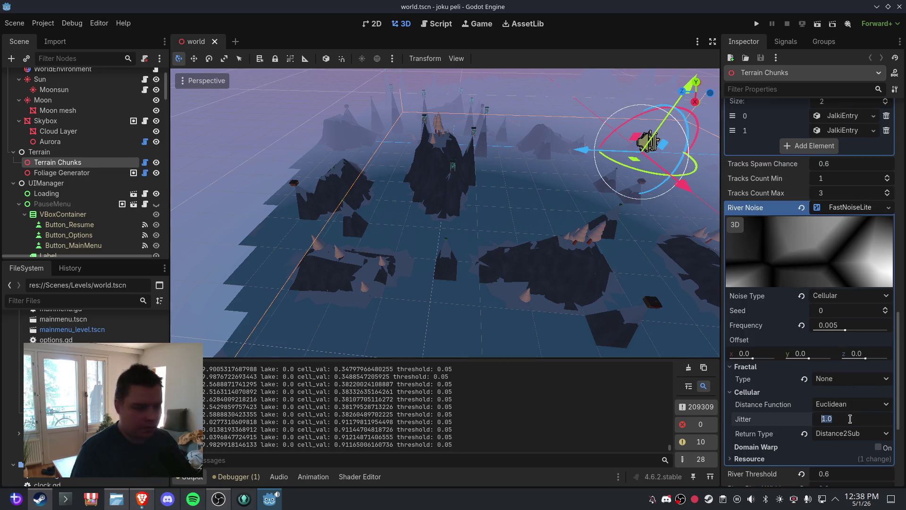
{"action": "type", "text": "0.5"}
{"action": "key", "text": "Return"}
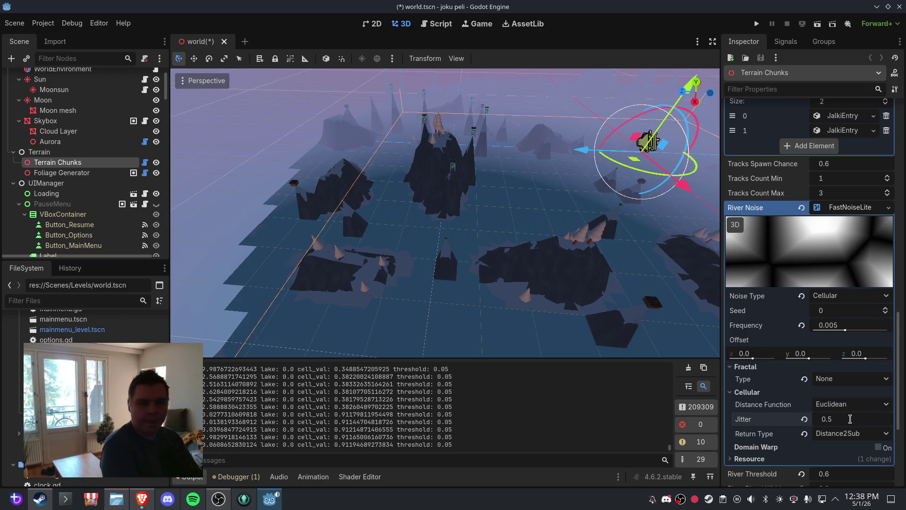
{"action": "left_click", "coordinate": [15, 23]}
{"action": "left_click", "coordinate": [40, 103]}
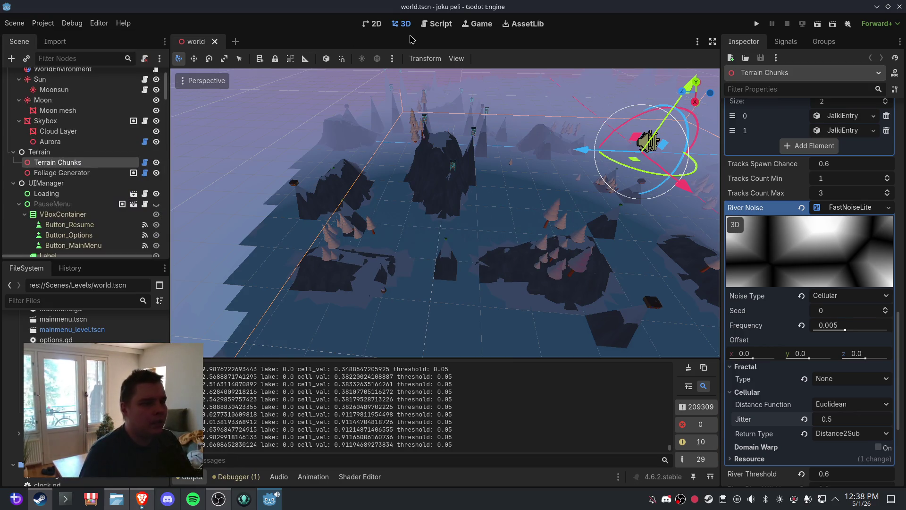
{"action": "left_click", "coordinate": [215, 41]}
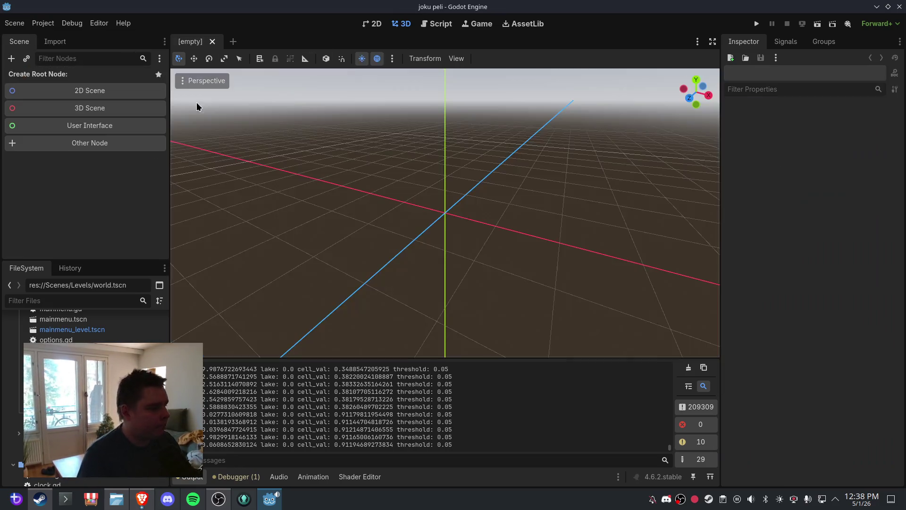
{"action": "key", "text": "ctrl+shift+t"}
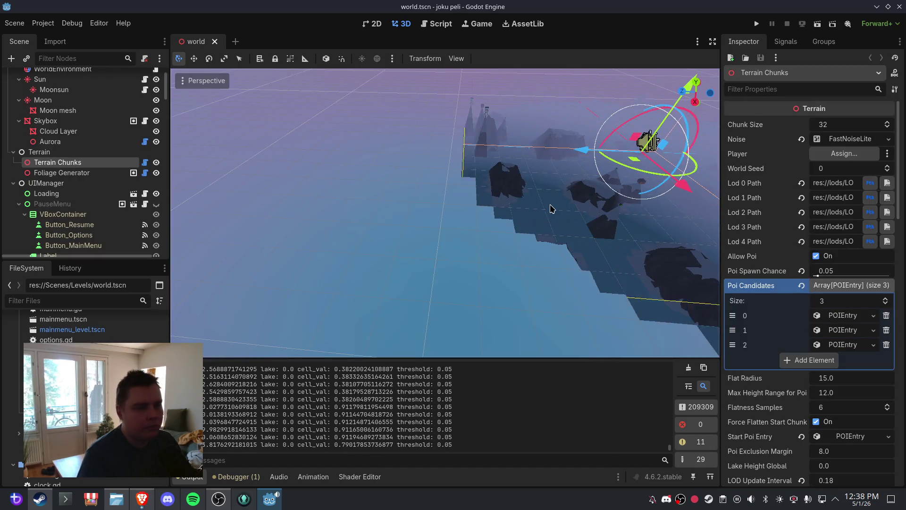
Orbit the viewport from top-down and low angles to inspect the regenerated islands
{"action": "scroll", "coordinate": [523, 219], "scroll_direction": "up", "scroll_amount": 3}
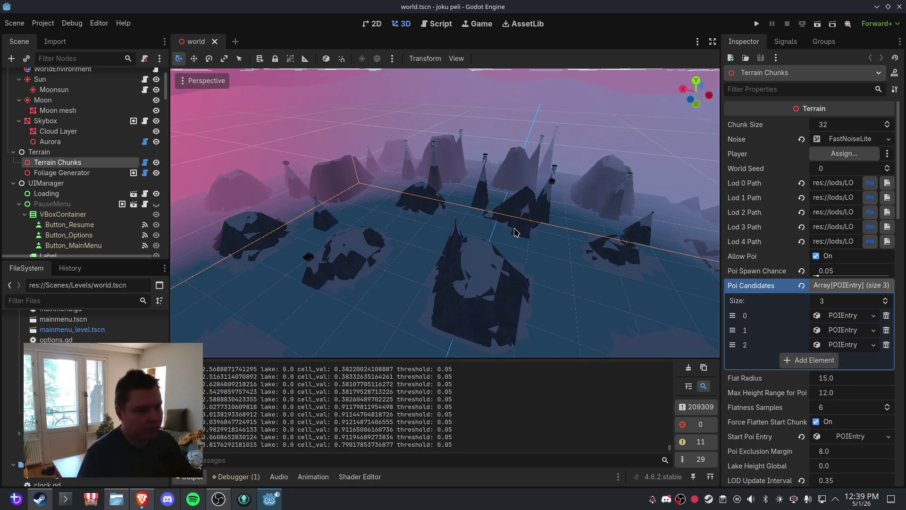
{"action": "mouse_move", "coordinate": [516, 232]}
{"action": "left_mouse_down"}
{"action": "mouse_move", "coordinate": [455, 253]}
{"action": "mouse_move", "coordinate": [496, 263]}
{"action": "mouse_move", "coordinate": [452, 322]}
{"action": "mouse_move", "coordinate": [386, 295]}
{"action": "mouse_move", "coordinate": [498, 265]}
{"action": "mouse_move", "coordinate": [492, 227]}
{"action": "mouse_move", "coordinate": [503, 216]}
{"action": "left_mouse_up"}
{"action": "scroll", "coordinate": [497, 265], "scroll_direction": "up", "scroll_amount": 2}
{"action": "scroll", "coordinate": [496, 221], "scroll_direction": "down", "scroll_amount": 6}
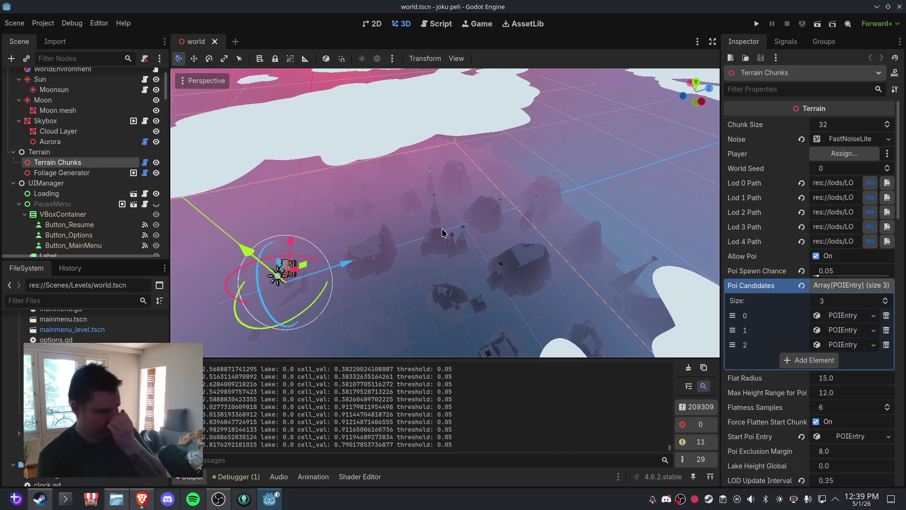
{"action": "left_click_drag", "start_coordinate": [449, 233], "coordinate": [462, 215]}
{"action": "scroll", "coordinate": [462, 215], "scroll_direction": "up", "scroll_amount": 2}
{"action": "scroll", "coordinate": [824, 262], "scroll_direction": "down", "scroll_amount": 10}
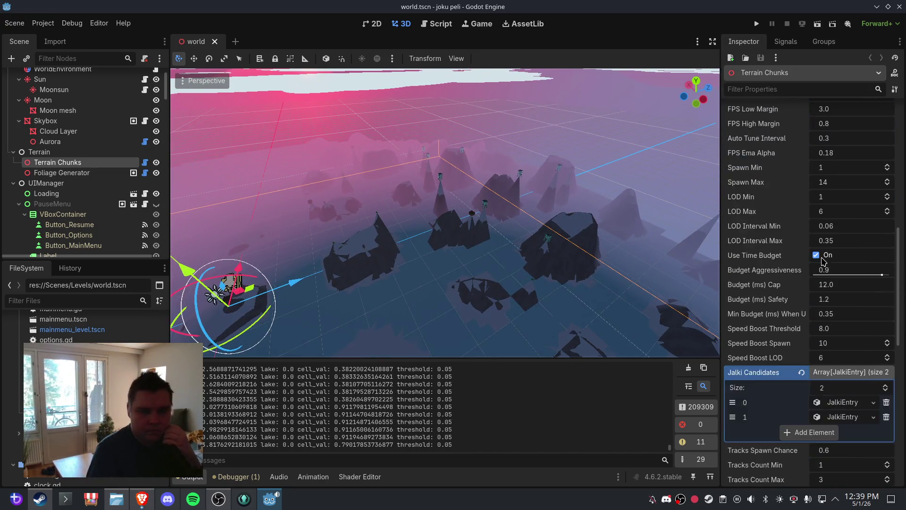
{"action": "scroll", "coordinate": [826, 269], "scroll_direction": "down", "scroll_amount": 5}
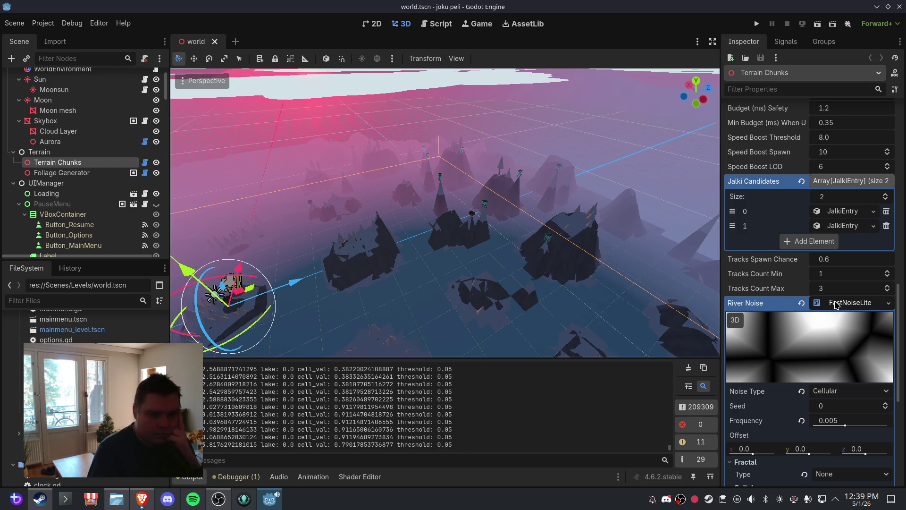
Try the cellular return types Distance and Distance2Add, then restore Distance2Sub
{"action": "scroll", "coordinate": [837, 304], "scroll_direction": "down", "scroll_amount": 4}
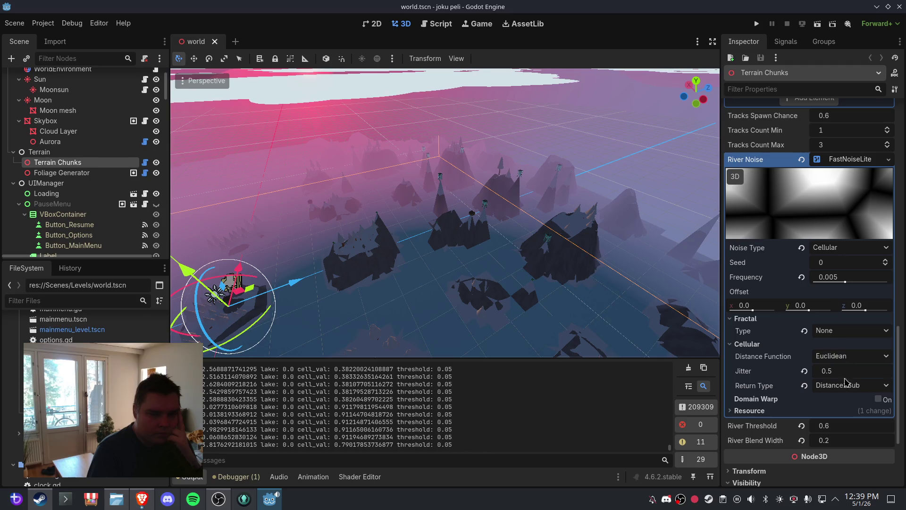
{"action": "left_click", "coordinate": [845, 386]}
{"action": "left_click", "coordinate": [845, 413]}
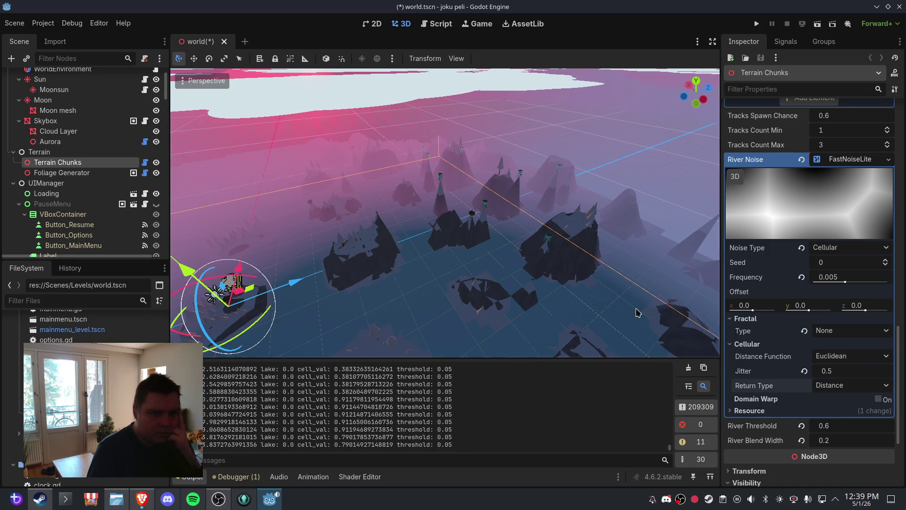
{"action": "left_click", "coordinate": [833, 385]}
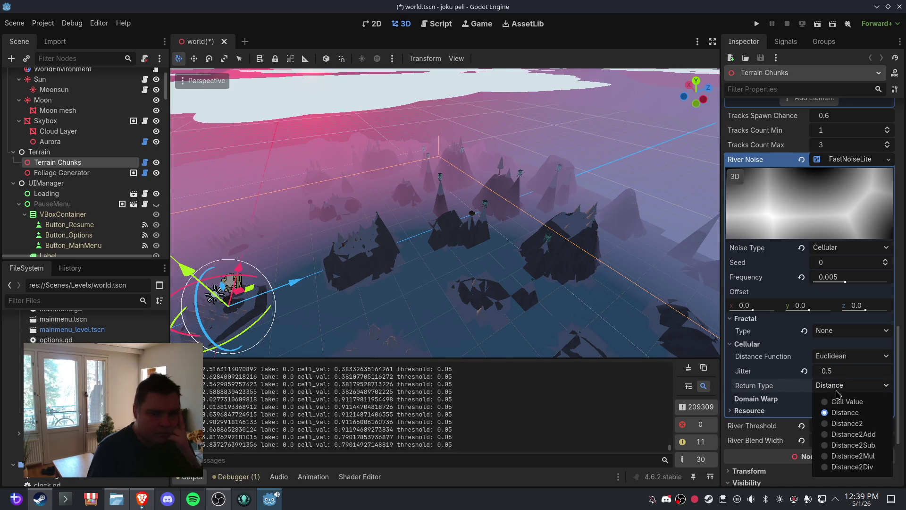
{"action": "left_click", "coordinate": [860, 440]}
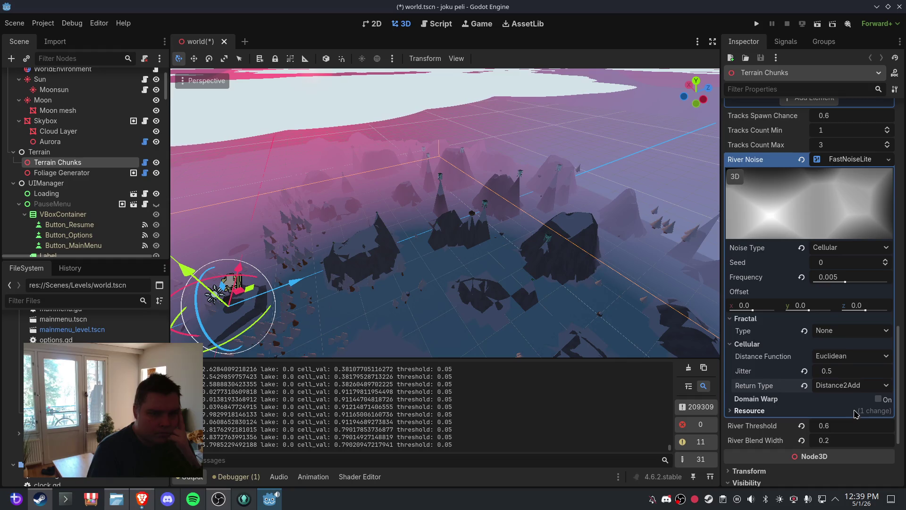
{"action": "left_click", "coordinate": [845, 386]}
{"action": "left_click", "coordinate": [861, 446]}
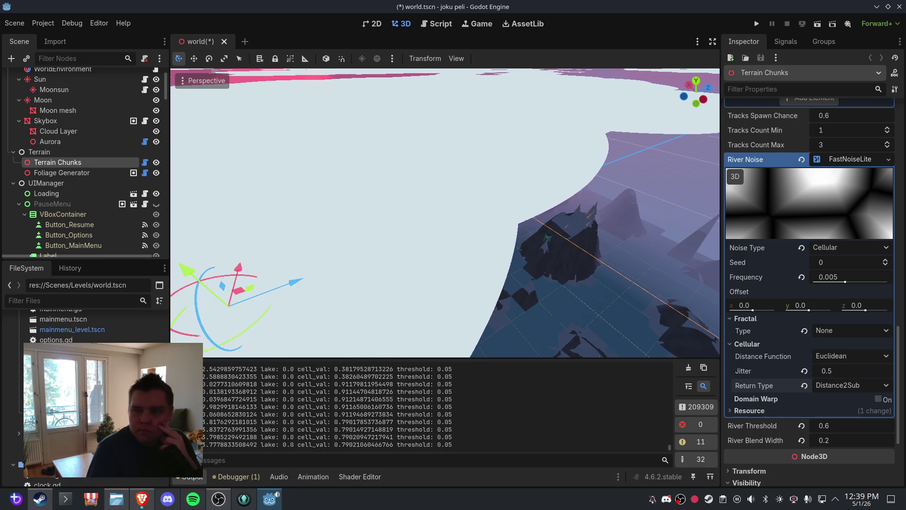
Set the River Noise frequency to 0.002, save, and reload the world scene
{"action": "left_click", "coordinate": [839, 276]}
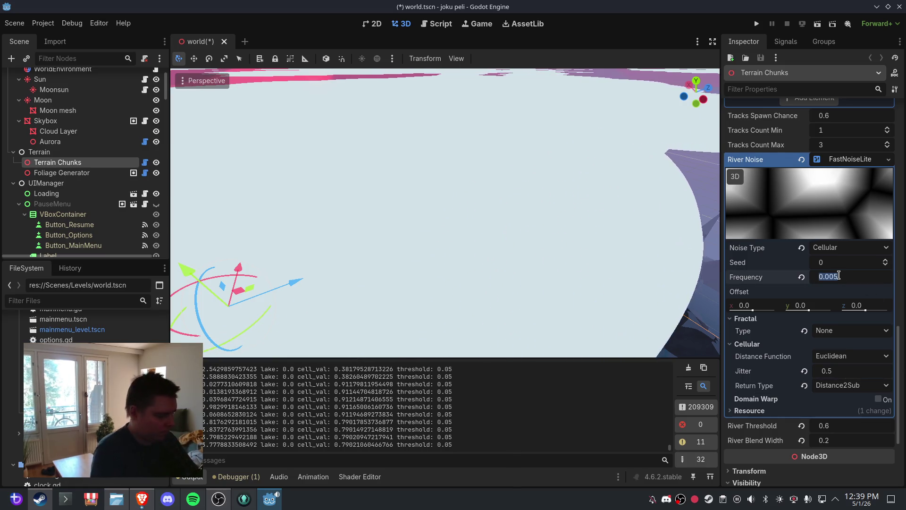
{"action": "type", "text": "0"}
{"action": "type", "text": "2"}
{"action": "key", "text": "Return"}
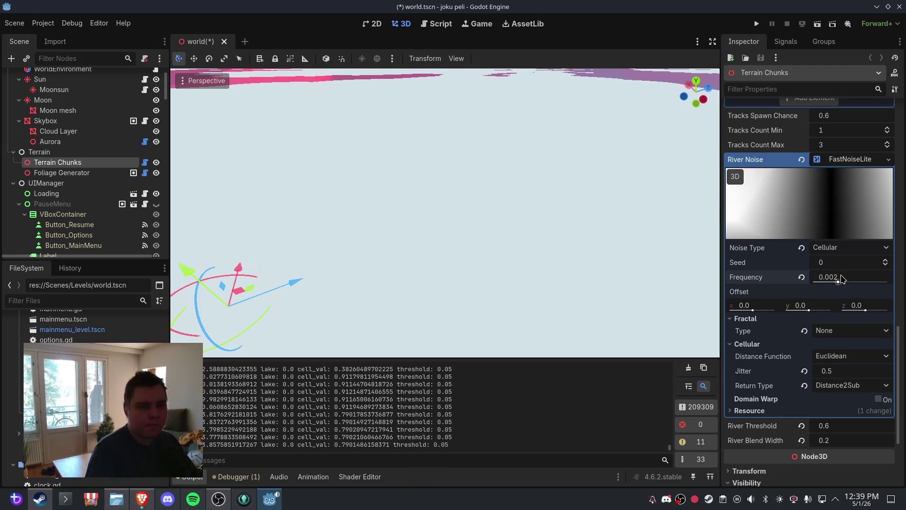
{"action": "left_click", "coordinate": [14, 23]}
{"action": "left_click", "coordinate": [29, 97]}
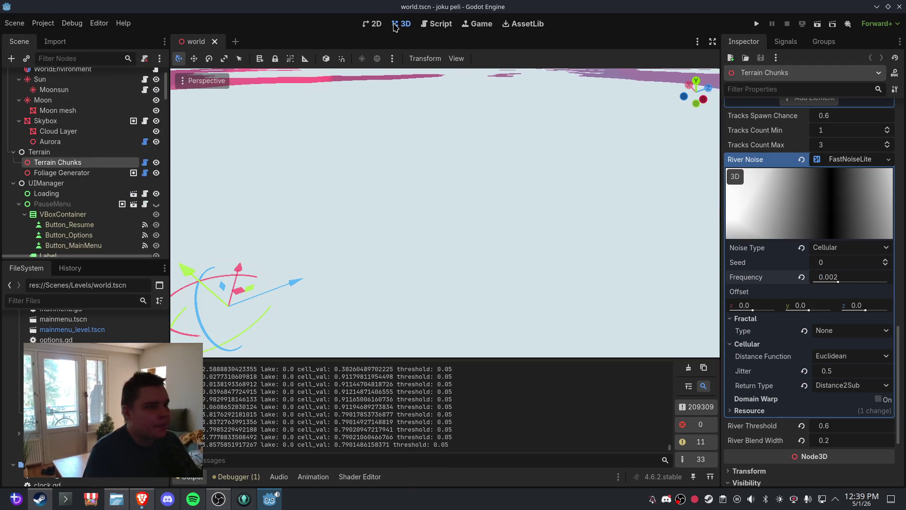
{"action": "left_click", "coordinate": [214, 42]}
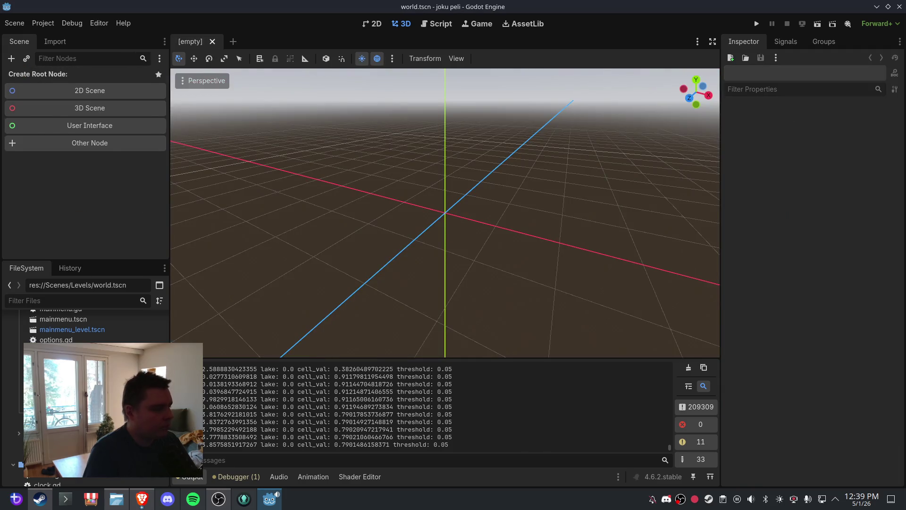
{"action": "key", "text": "ctrl+shift+t"}
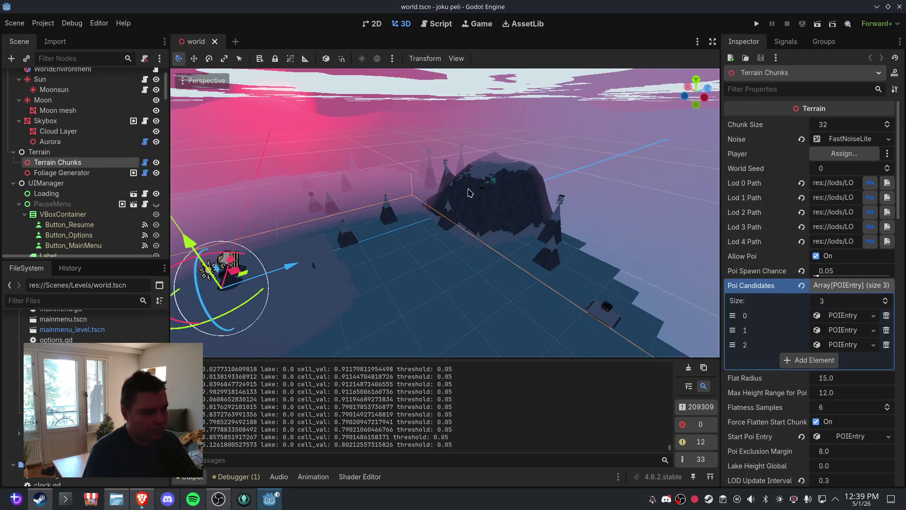
Orbit the camera across the terrain to inspect it
{"action": "mouse_move", "coordinate": [469, 192]}
{"action": "left_mouse_down"}
{"action": "mouse_move", "coordinate": [480, 208]}
{"action": "mouse_move", "coordinate": [427, 204]}
{"action": "mouse_move", "coordinate": [417, 194]}
{"action": "mouse_move", "coordinate": [398, 201]}
{"action": "mouse_move", "coordinate": [488, 207]}
{"action": "mouse_move", "coordinate": [489, 226]}
{"action": "mouse_move", "coordinate": [524, 203]}
{"action": "mouse_move", "coordinate": [532, 208]}
{"action": "left_mouse_up"}
{"action": "scroll", "coordinate": [542, 194], "scroll_direction": "down", "scroll_amount": 3}
{"action": "scroll", "coordinate": [538, 194], "scroll_direction": "up", "scroll_amount": 5}
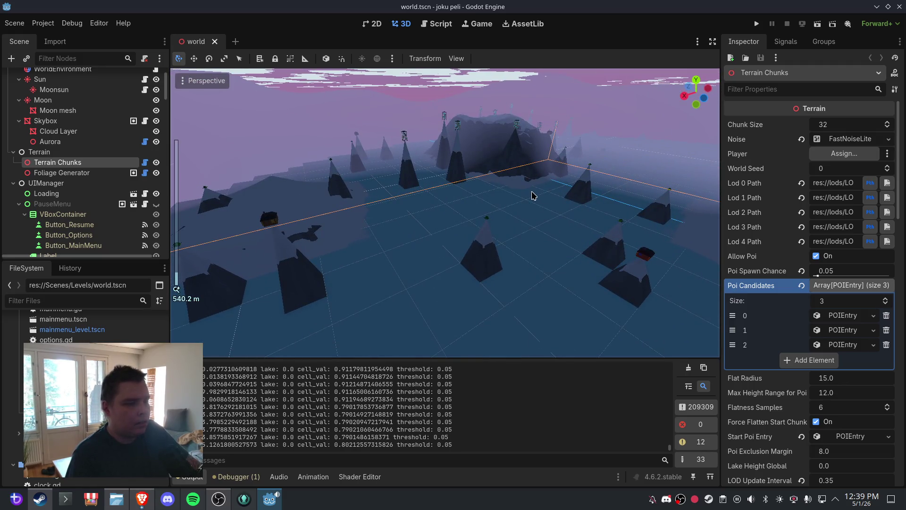
{"action": "mouse_move", "coordinate": [533, 195]}
{"action": "left_mouse_down"}
{"action": "mouse_move", "coordinate": [485, 184]}
{"action": "mouse_move", "coordinate": [568, 195]}
{"action": "mouse_move", "coordinate": [556, 239]}
{"action": "mouse_move", "coordinate": [408, 196]}
{"action": "mouse_move", "coordinate": [480, 194]}
{"action": "left_mouse_up"}
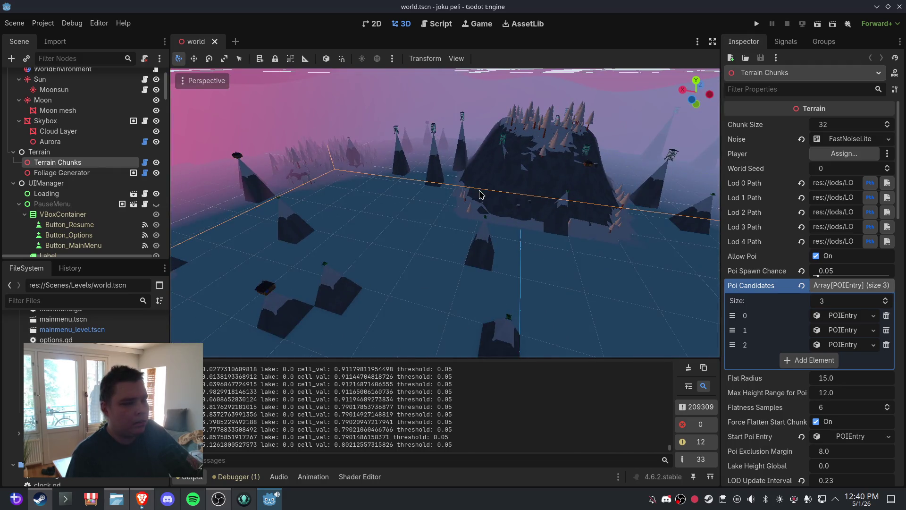
{"action": "scroll", "coordinate": [858, 309], "scroll_direction": "down", "scroll_amount": 10}
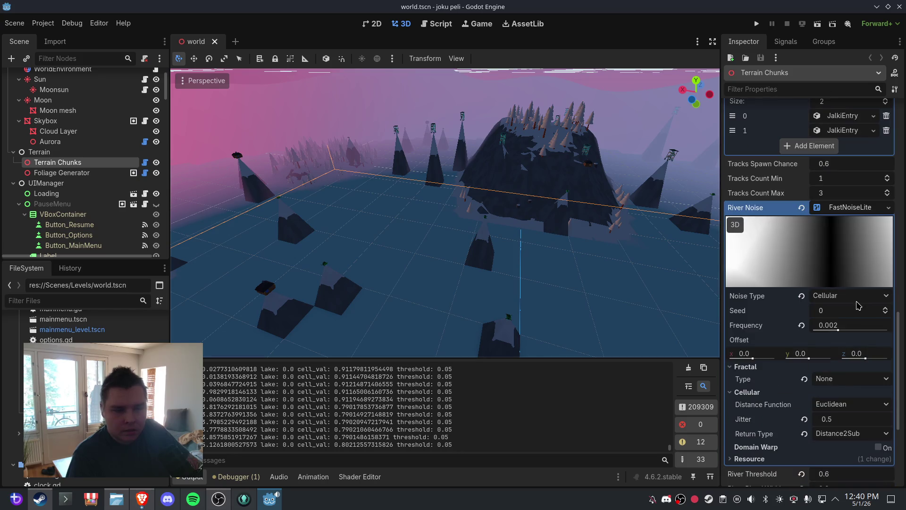
{"action": "scroll", "coordinate": [858, 306], "scroll_direction": "down", "scroll_amount": 3}
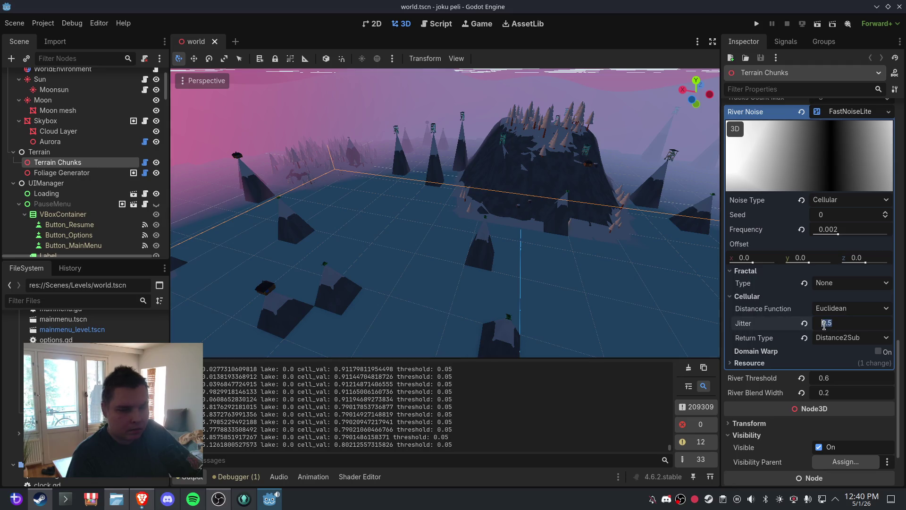
Set the River Noise jitter to 5.0, save, and close the world scene
{"action": "type", "text": "1"}
{"action": "key", "text": "Return"}
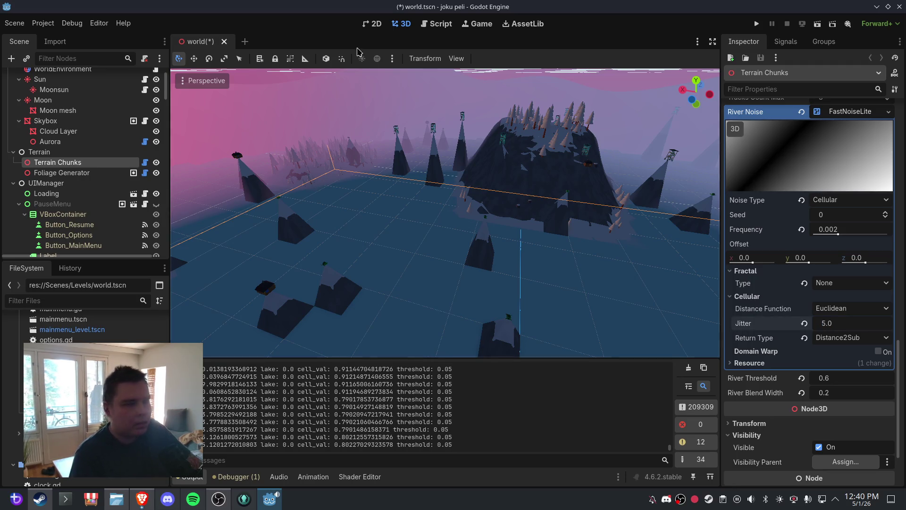
{"action": "left_click", "coordinate": [14, 23]}
{"action": "left_click", "coordinate": [28, 90]}
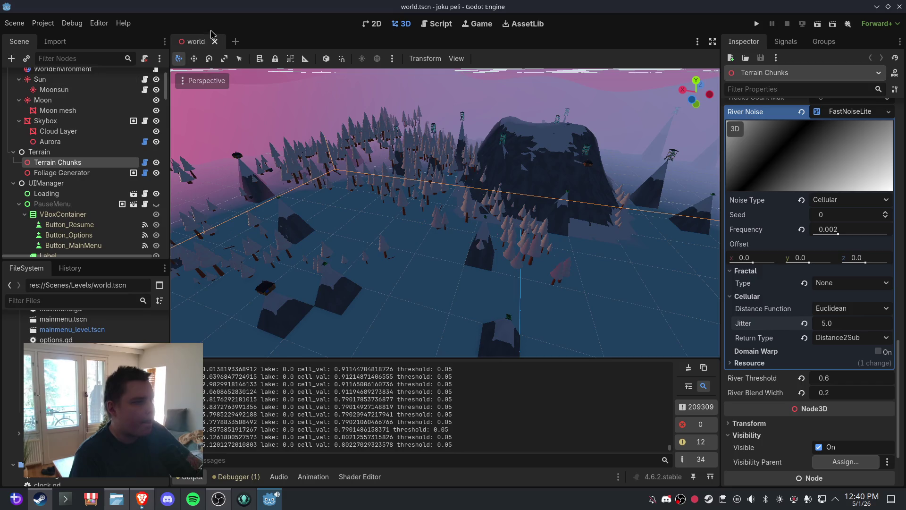
{"action": "left_click", "coordinate": [212, 41]}
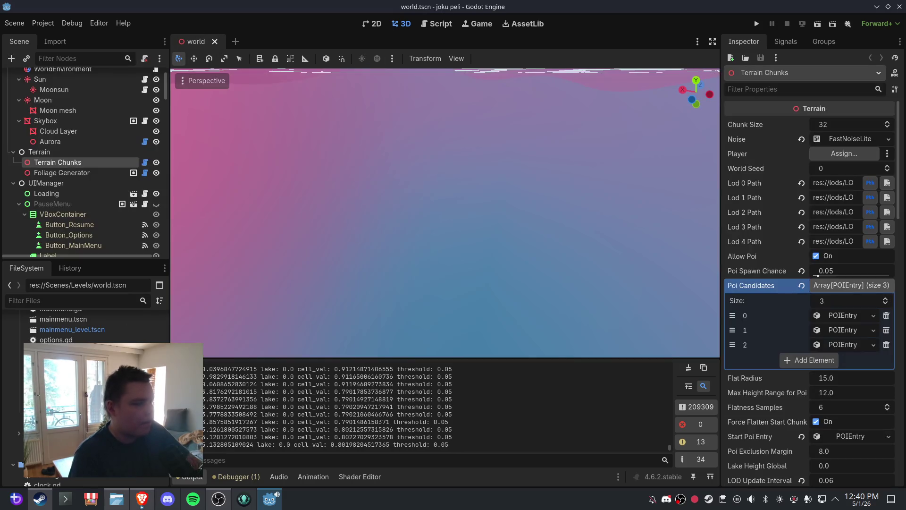
Orbit around the regenerated terrain and trees, then select the Skybox node
{"action": "scroll", "coordinate": [530, 213], "scroll_direction": "down", "scroll_amount": 5}
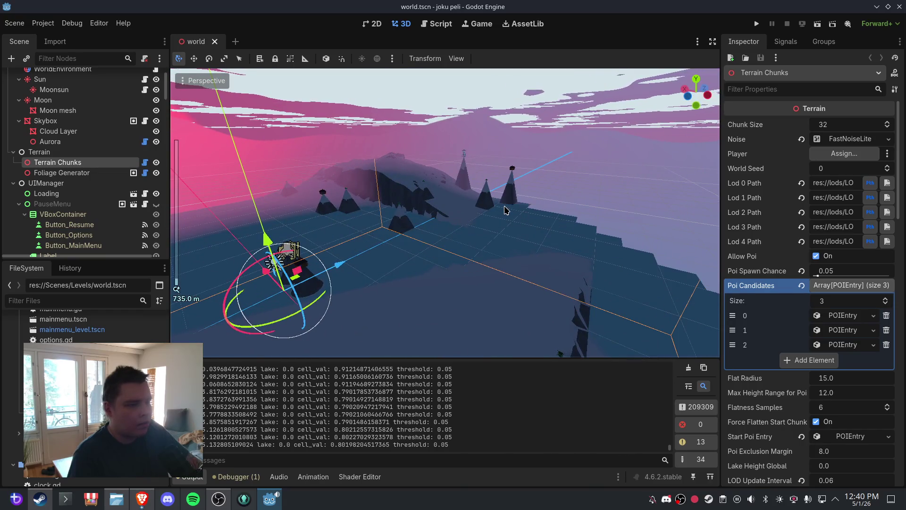
{"action": "scroll", "coordinate": [504, 206], "scroll_direction": "up", "scroll_amount": 3}
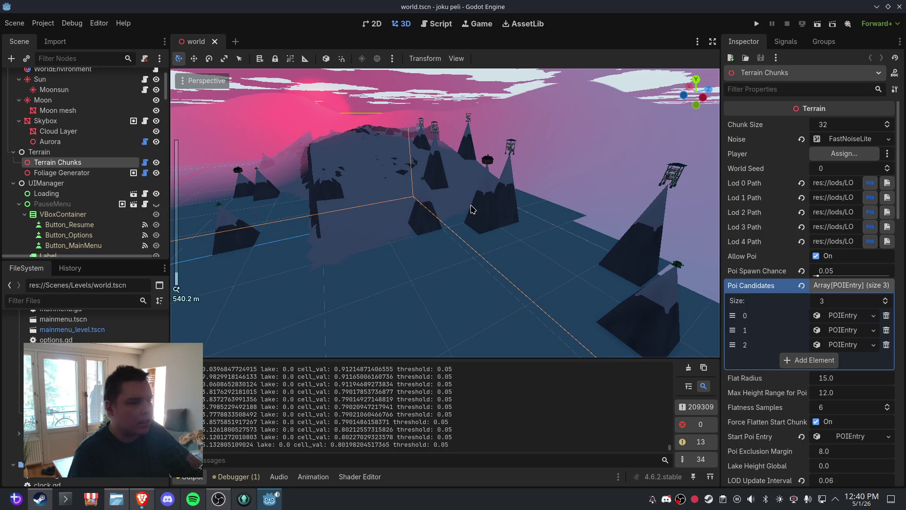
{"action": "mouse_move", "coordinate": [465, 208]}
{"action": "left_mouse_down"}
{"action": "mouse_move", "coordinate": [412, 211]}
{"action": "mouse_move", "coordinate": [462, 205]}
{"action": "mouse_move", "coordinate": [453, 194]}
{"action": "mouse_move", "coordinate": [424, 198]}
{"action": "mouse_move", "coordinate": [451, 211]}
{"action": "mouse_move", "coordinate": [440, 228]}
{"action": "mouse_move", "coordinate": [449, 218]}
{"action": "mouse_move", "coordinate": [376, 215]}
{"action": "mouse_move", "coordinate": [472, 217]}
{"action": "left_mouse_up"}
{"action": "scroll", "coordinate": [475, 214], "scroll_direction": "up", "scroll_amount": 2}
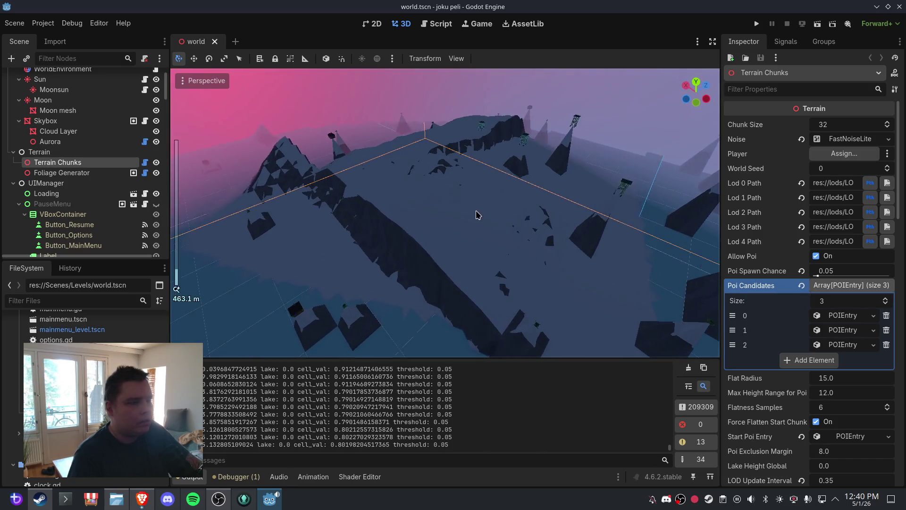
{"action": "scroll", "coordinate": [810, 303], "scroll_direction": "down", "scroll_amount": 10}
{"action": "mouse_move", "coordinate": [450, 189]}
{"action": "left_mouse_down"}
{"action": "mouse_move", "coordinate": [466, 217]}
{"action": "mouse_move", "coordinate": [510, 182]}
{"action": "mouse_move", "coordinate": [476, 194]}
{"action": "mouse_move", "coordinate": [485, 213]}
{"action": "left_mouse_up"}
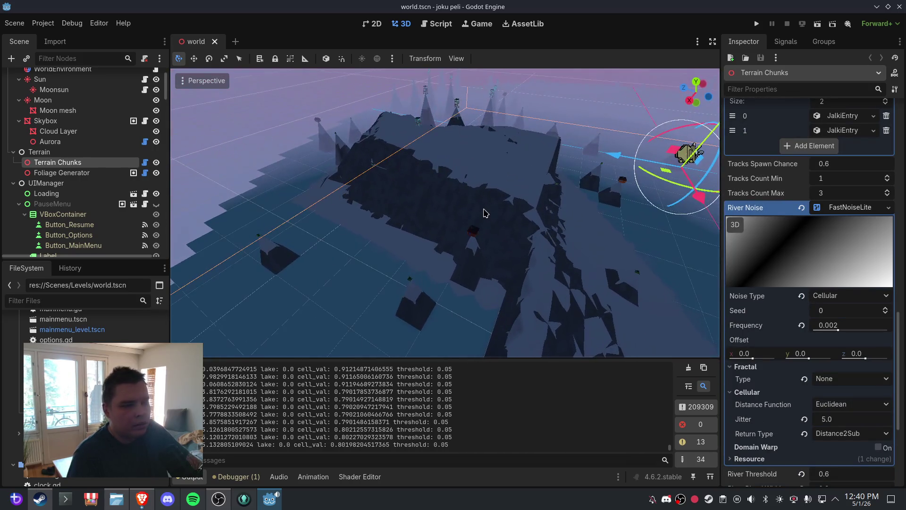
{"action": "mouse_move", "coordinate": [468, 321]}
{"action": "left_mouse_down"}
{"action": "mouse_move", "coordinate": [492, 194]}
{"action": "mouse_move", "coordinate": [469, 172]}
{"action": "mouse_move", "coordinate": [477, 190]}
{"action": "mouse_move", "coordinate": [556, 184]}
{"action": "mouse_move", "coordinate": [543, 199]}
{"action": "mouse_move", "coordinate": [543, 239]}
{"action": "mouse_move", "coordinate": [488, 256]}
{"action": "mouse_move", "coordinate": [445, 228]}
{"action": "mouse_move", "coordinate": [392, 237]}
{"action": "left_mouse_up"}
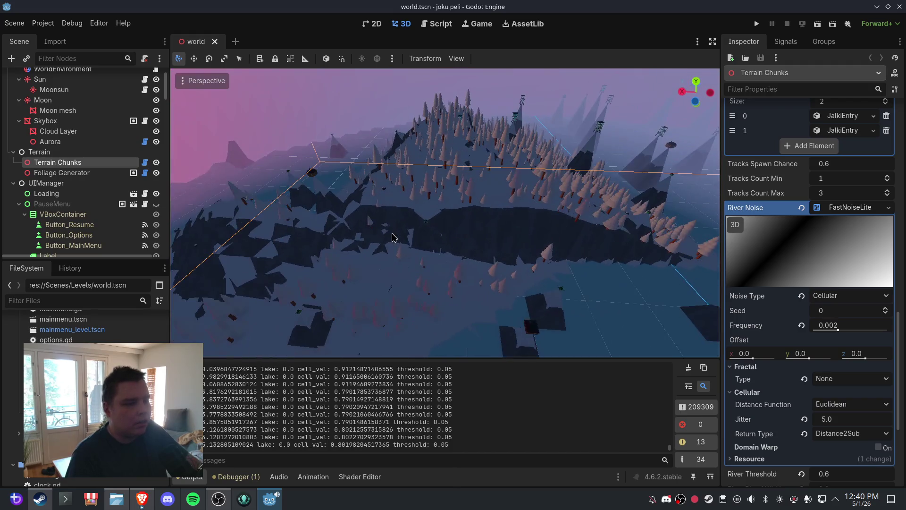
{"action": "mouse_move", "coordinate": [455, 234]}
{"action": "left_mouse_down"}
{"action": "mouse_move", "coordinate": [461, 231]}
{"action": "mouse_move", "coordinate": [449, 203]}
{"action": "mouse_move", "coordinate": [457, 204]}
{"action": "mouse_move", "coordinate": [402, 200]}
{"action": "mouse_move", "coordinate": [488, 188]}
{"action": "left_mouse_up"}
{"action": "scroll", "coordinate": [449, 202], "scroll_direction": "down", "scroll_amount": 5}
{"action": "scroll", "coordinate": [435, 203], "scroll_direction": "up", "scroll_amount": 5}
{"action": "scroll", "coordinate": [488, 188], "scroll_direction": "up", "scroll_amount": 5}
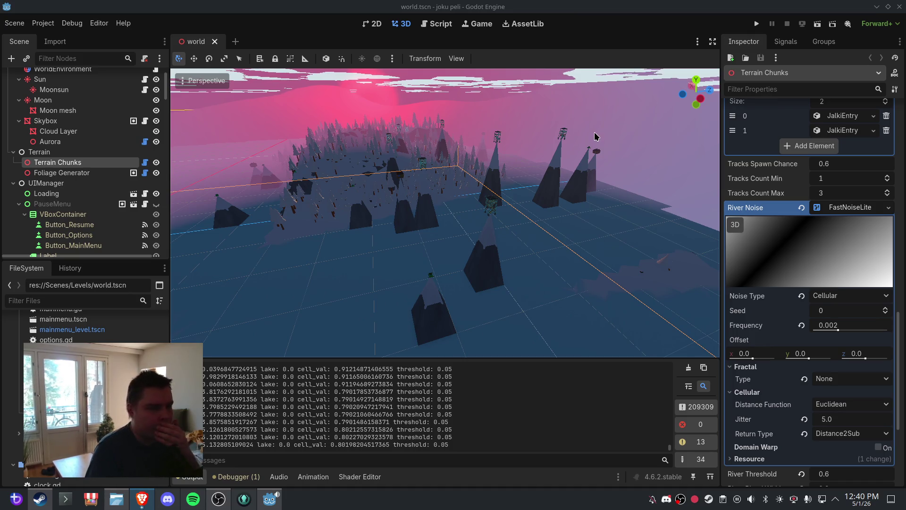
{"action": "left_click", "coordinate": [584, 122]}
{"action": "left_click_drag", "start_coordinate": [418, 144], "coordinate": [468, 155]}
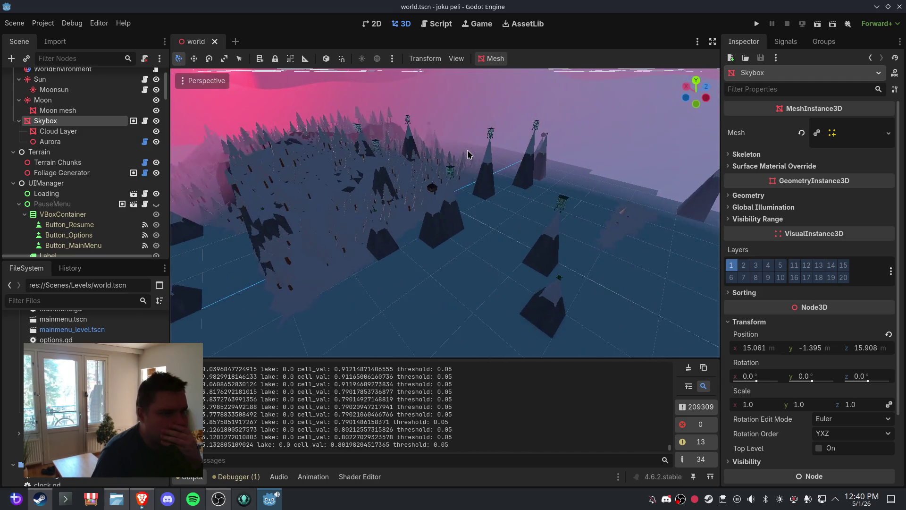
{"action": "scroll", "coordinate": [819, 284], "scroll_direction": "down", "scroll_amount": 3}
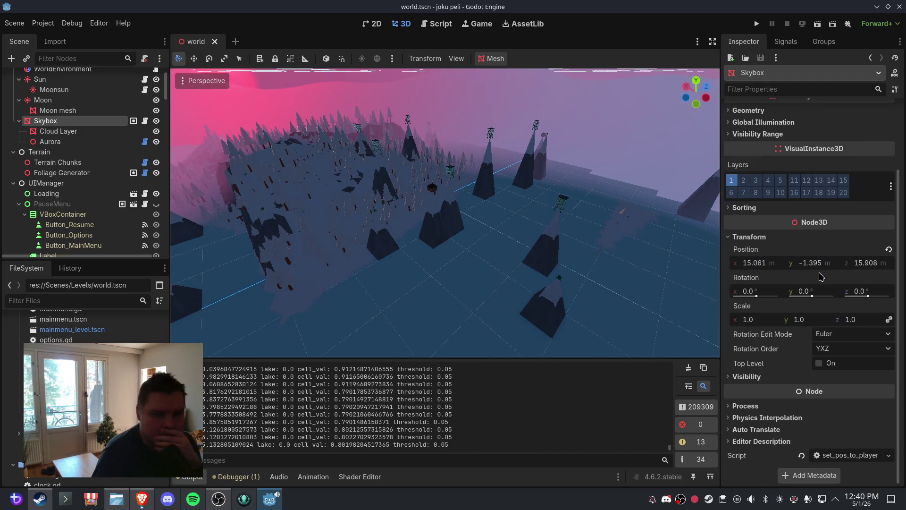
{"action": "left_click", "coordinate": [77, 164]}
{"action": "scroll", "coordinate": [817, 257], "scroll_direction": "down", "scroll_amount": 4}
{"action": "scroll", "coordinate": [817, 256], "scroll_direction": "up", "scroll_amount": 3}
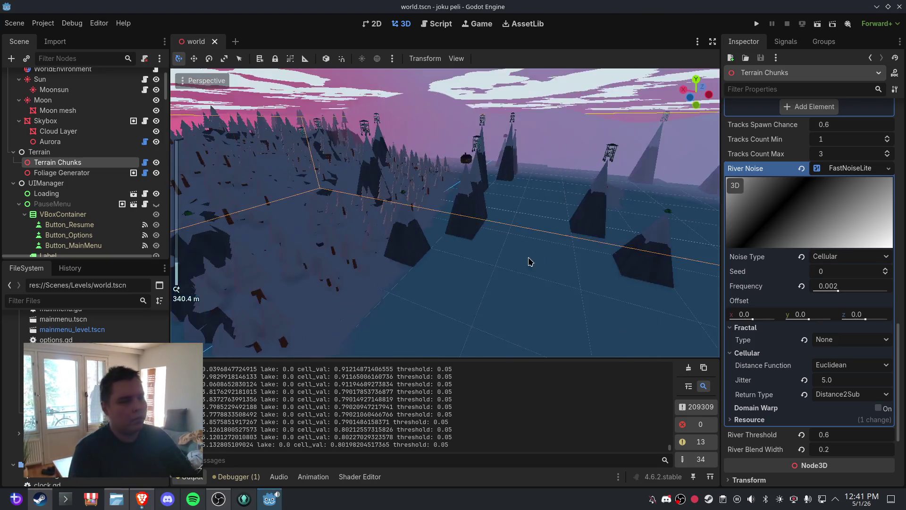
{"action": "scroll", "coordinate": [530, 259], "scroll_direction": "up", "scroll_amount": 5}
{"action": "mouse_move", "coordinate": [562, 258]}
{"action": "left_mouse_down"}
{"action": "mouse_move", "coordinate": [542, 206]}
{"action": "mouse_move", "coordinate": [514, 220]}
{"action": "left_mouse_up"}
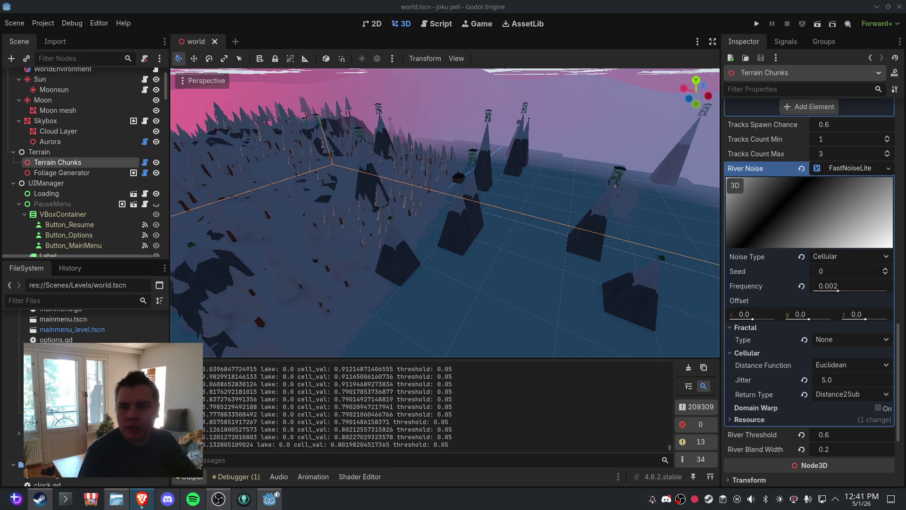
Open chunk.gd and navigate to the _decide_poi_once function
{"action": "left_click", "coordinate": [436, 24]}
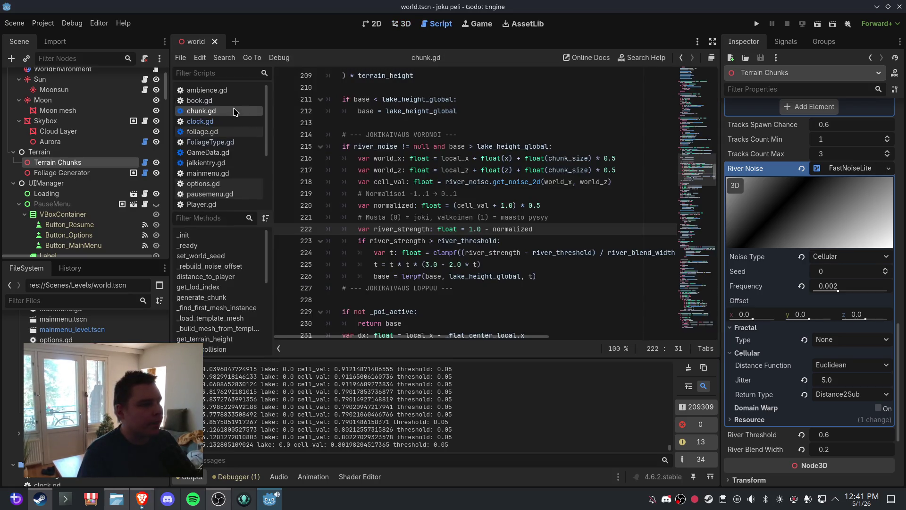
{"action": "scroll", "coordinate": [238, 305], "scroll_direction": "down", "scroll_amount": 3}
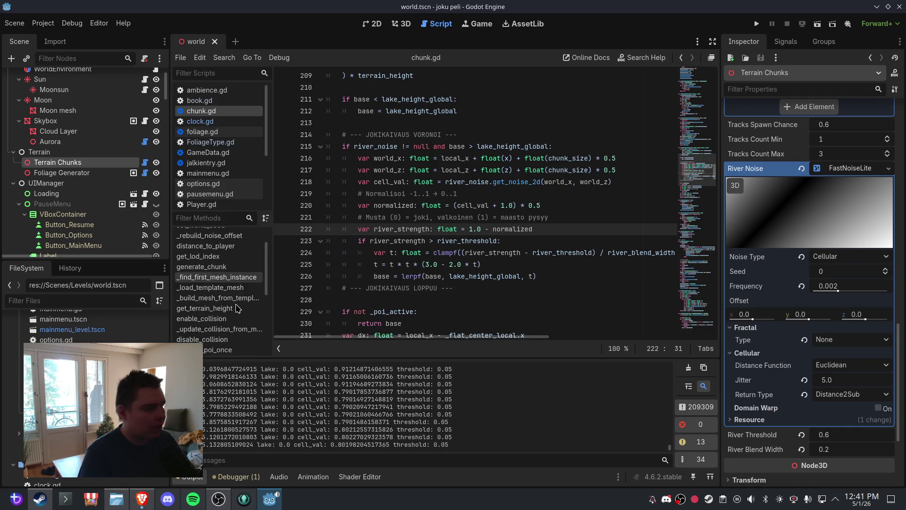
{"action": "left_click", "coordinate": [238, 319]}
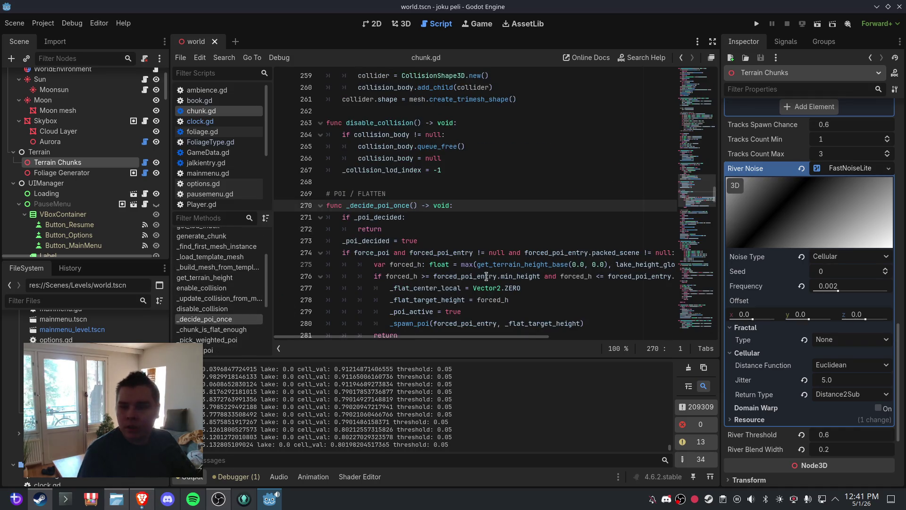
{"action": "scroll", "coordinate": [515, 206], "scroll_direction": "down", "scroll_amount": 10}
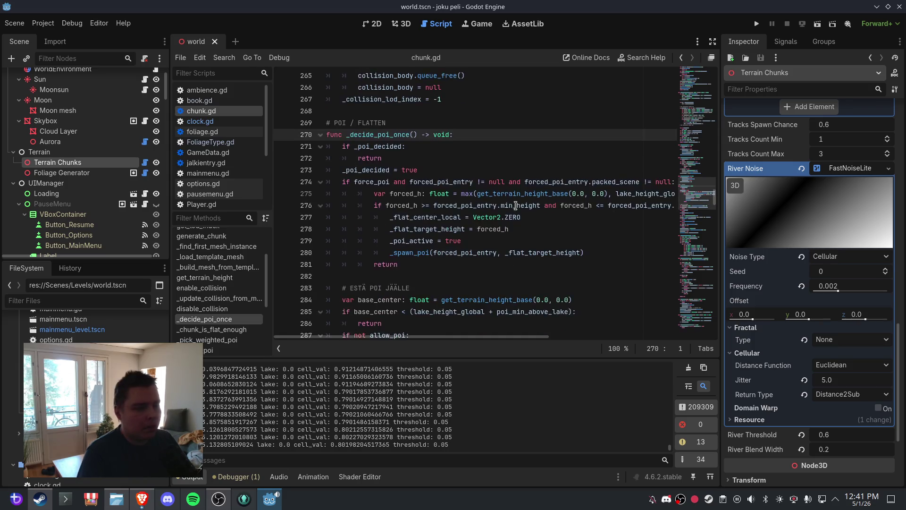
{"action": "scroll", "coordinate": [515, 206], "scroll_direction": "up", "scroll_amount": 7}
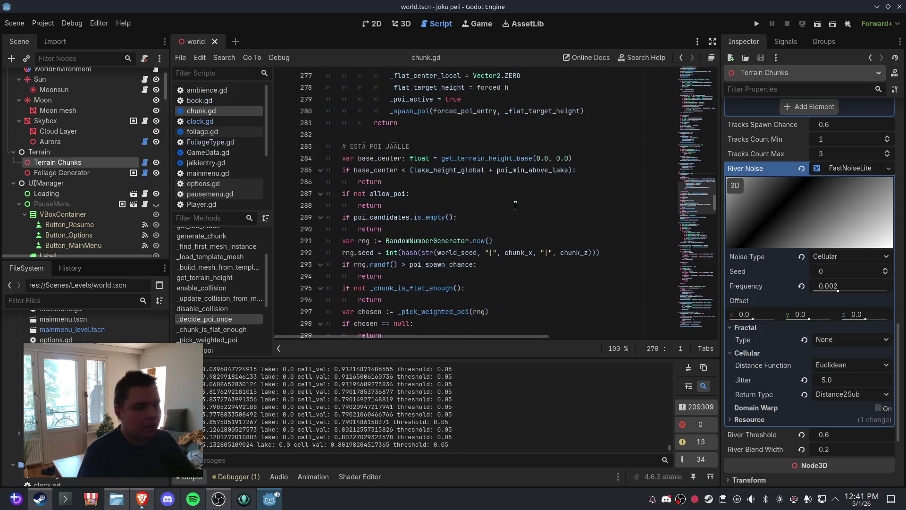
{"action": "scroll", "coordinate": [516, 206], "scroll_direction": "down", "scroll_amount": 2}
{"action": "scroll", "coordinate": [515, 206], "scroll_direction": "down", "scroll_amount": 2}
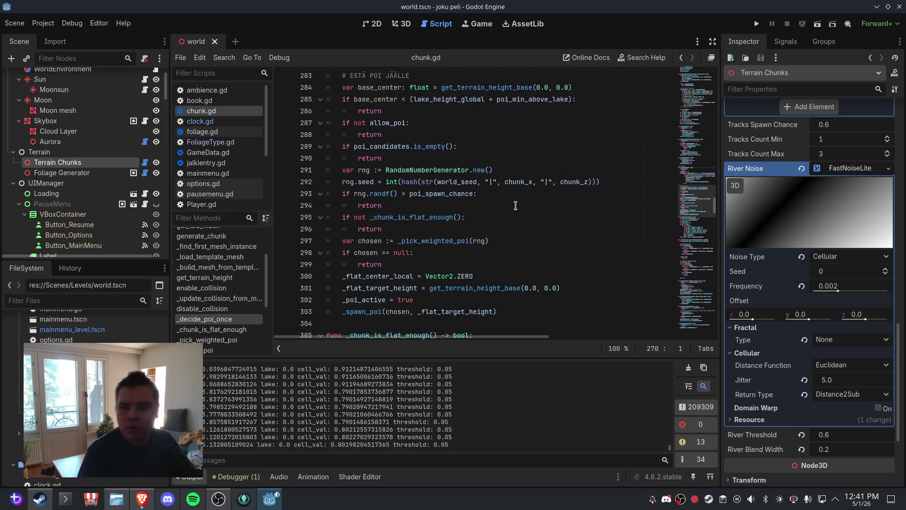
{"action": "scroll", "coordinate": [513, 206], "scroll_direction": "down", "scroll_amount": 1}
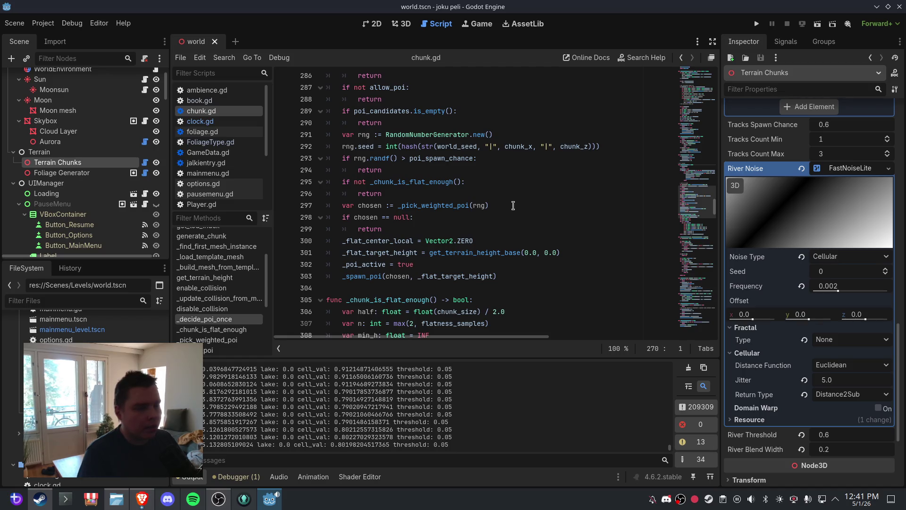
{"action": "left_click", "coordinate": [449, 264]}
{"action": "scroll", "coordinate": [456, 219], "scroll_direction": "up", "scroll_amount": 1}
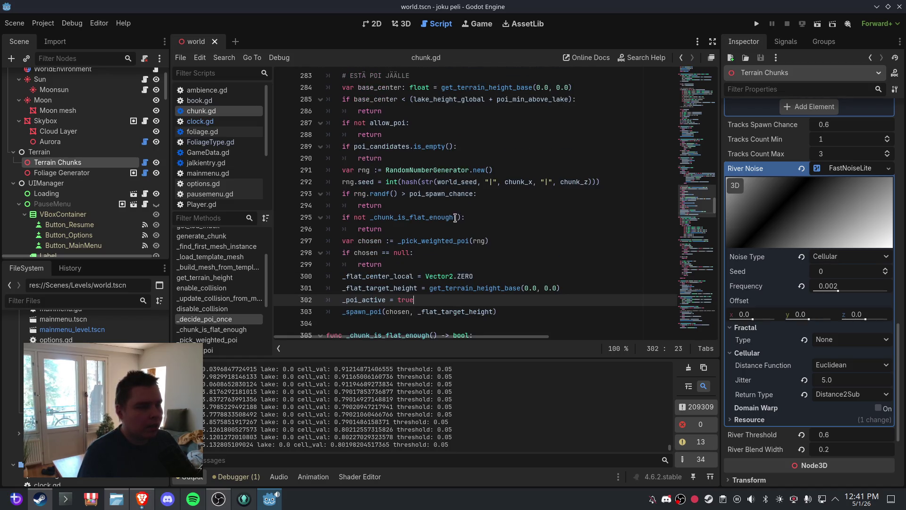
{"action": "scroll", "coordinate": [469, 185], "scroll_direction": "up", "scroll_amount": 2}
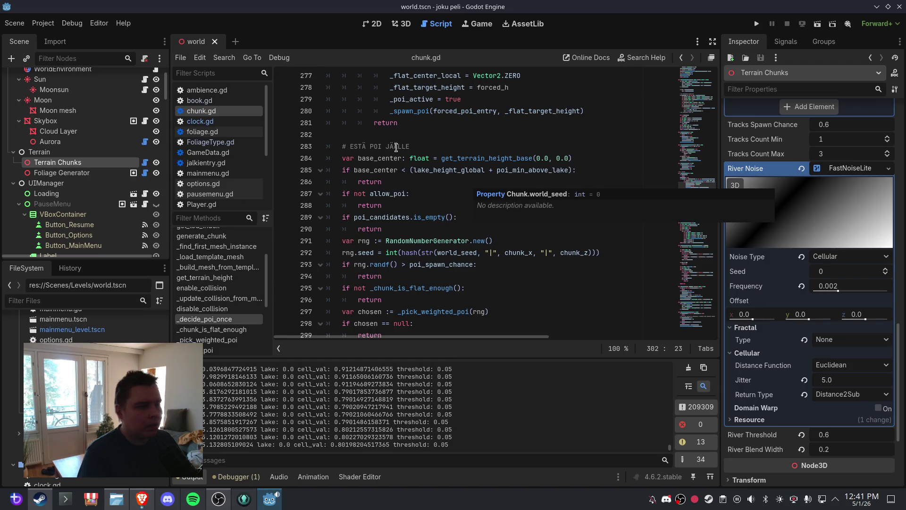
Paste the river_noise threshold check after the lake-height return, dedent it, and save
{"action": "left_click", "coordinate": [395, 181]}
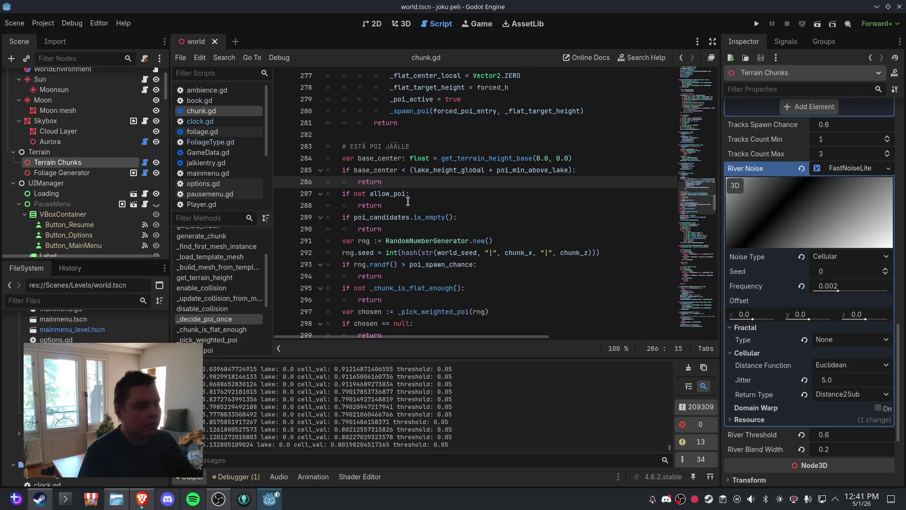
{"action": "key", "text": "Return"}
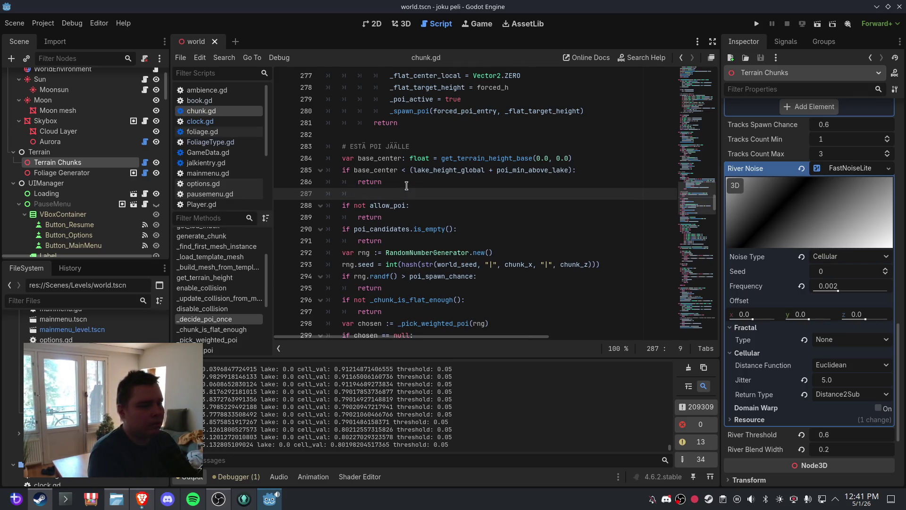
{"action": "type", "text": "if river_noise != null: \t\tvar world_cx: float = float(chunk_x * chunk_size) + float(chunk_size) * 0.5 \t\tvar world_cz: float = float(chunk_z * chunk_size) + float(chunk_size) * 0.5 \t\tvar cell_val: float = river_noise.get_noise_2d(world_cx, world_cz) \t\tvar normalized: float = (cell_val + 1.0) * 0.5 \t\tvar river_strength: float = 1.0 - normalized \t\tif river_strength > river_threshold: \t\t\treturn"}
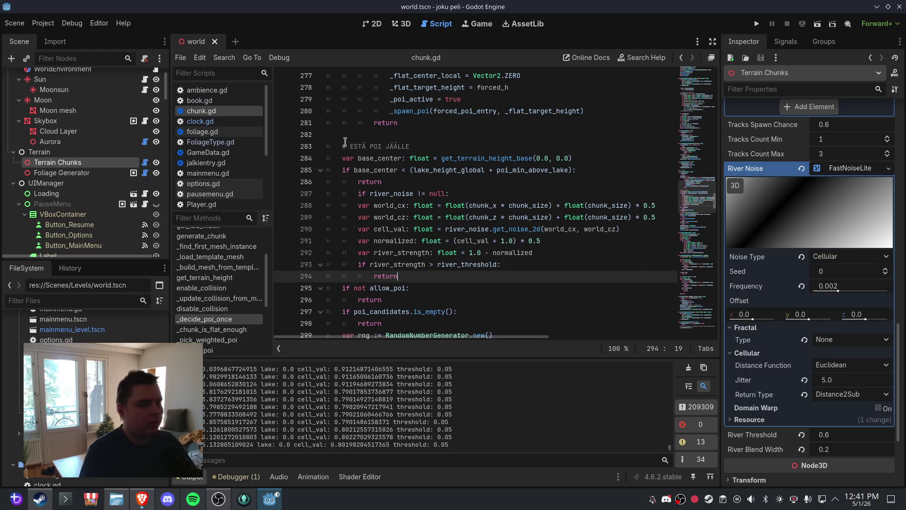
{"action": "left_click", "coordinate": [417, 190]}
{"action": "key", "text": "Home"}
{"action": "key", "text": "BackSpace"}
{"action": "left_click", "coordinate": [417, 182]}
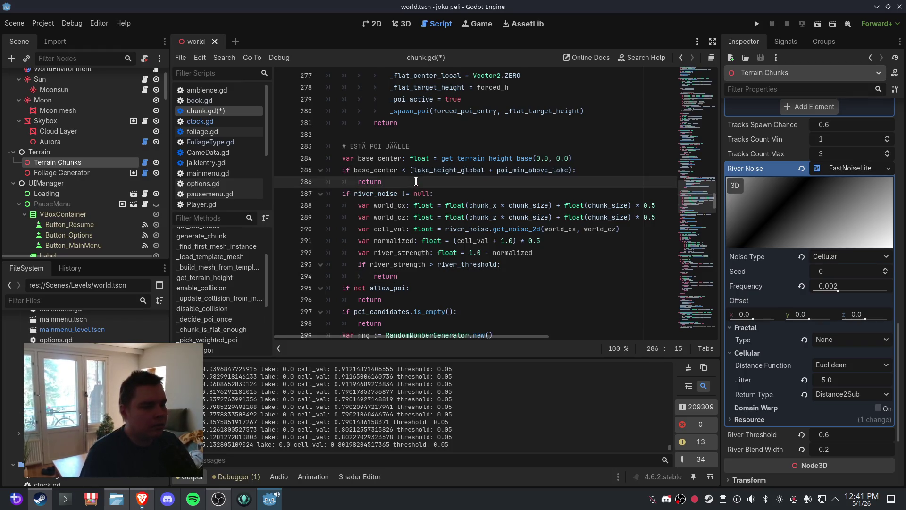
{"action": "left_click", "coordinate": [14, 23]}
{"action": "left_click", "coordinate": [30, 96]}
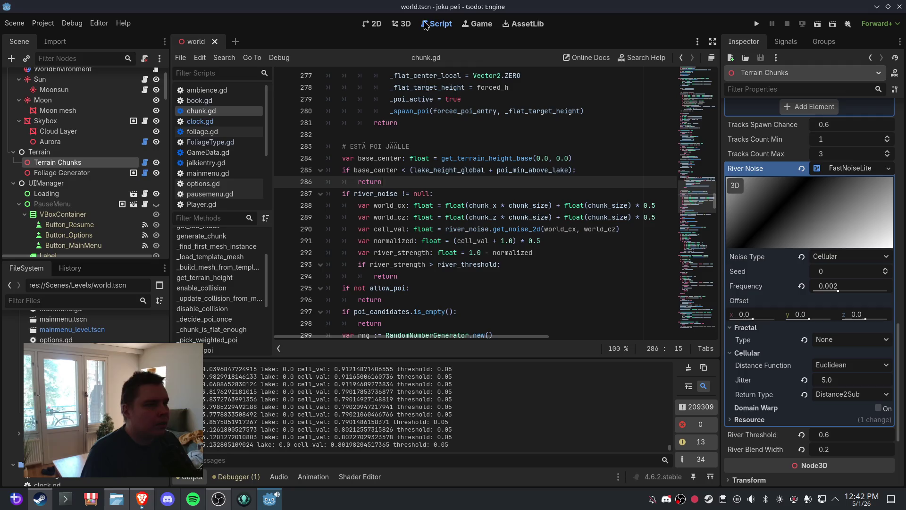
Reload the world scene and orbit for a wider overview of the terrain
{"action": "left_click", "coordinate": [409, 24]}
{"action": "left_click", "coordinate": [215, 41]}
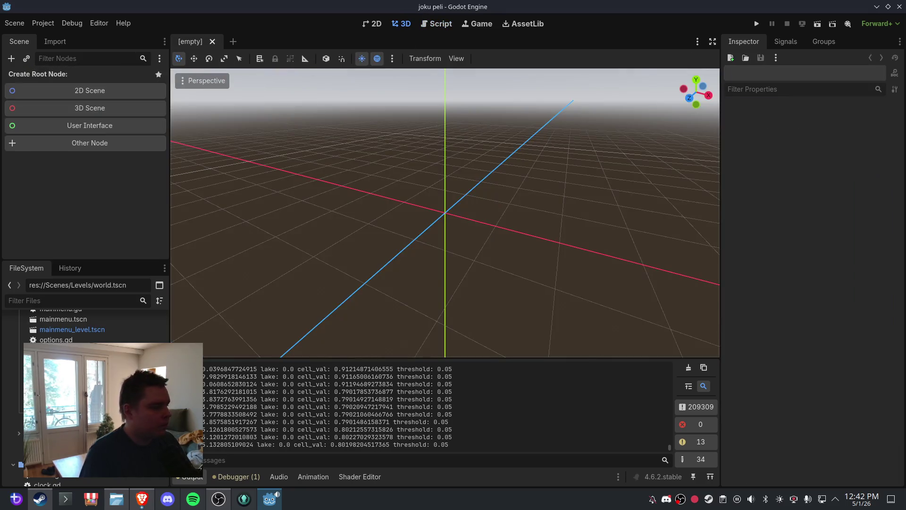
{"action": "key", "text": "ctrl+shift+t"}
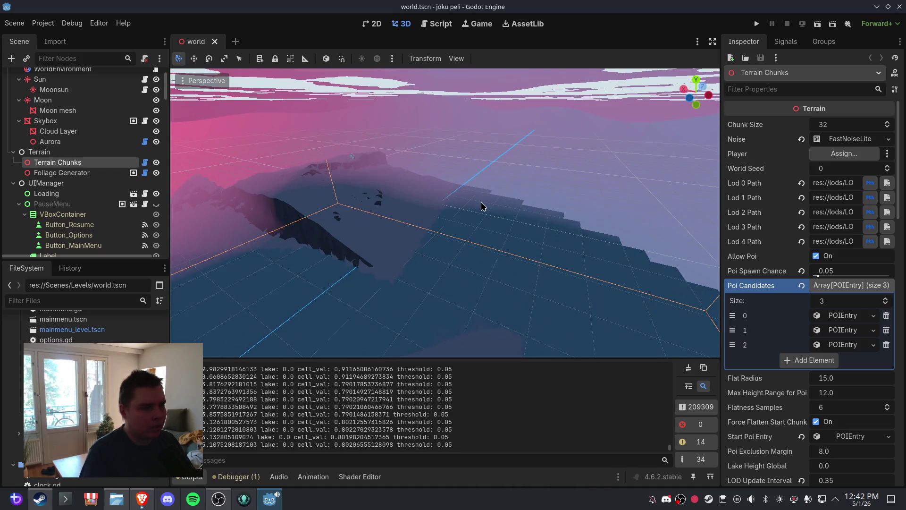
{"action": "mouse_move", "coordinate": [483, 205]}
{"action": "left_mouse_down"}
{"action": "mouse_move", "coordinate": [418, 197]}
{"action": "mouse_move", "coordinate": [416, 206]}
{"action": "mouse_move", "coordinate": [443, 190]}
{"action": "mouse_move", "coordinate": [463, 219]}
{"action": "mouse_move", "coordinate": [466, 206]}
{"action": "mouse_move", "coordinate": [478, 218]}
{"action": "left_mouse_up"}
{"action": "scroll", "coordinate": [478, 217], "scroll_direction": "down", "scroll_amount": 5}
{"action": "left_click_drag", "start_coordinate": [390, 232], "coordinate": [467, 251]}
{"action": "scroll", "coordinate": [462, 254], "scroll_direction": "down", "scroll_amount": 3}
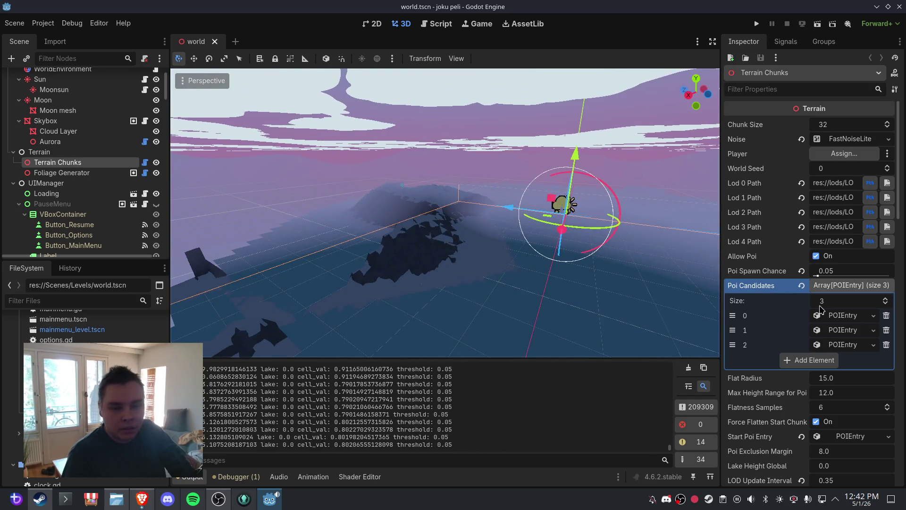
{"action": "scroll", "coordinate": [823, 306], "scroll_direction": "down", "scroll_amount": 10}
{"action": "scroll", "coordinate": [823, 306], "scroll_direction": "down", "scroll_amount": 5}
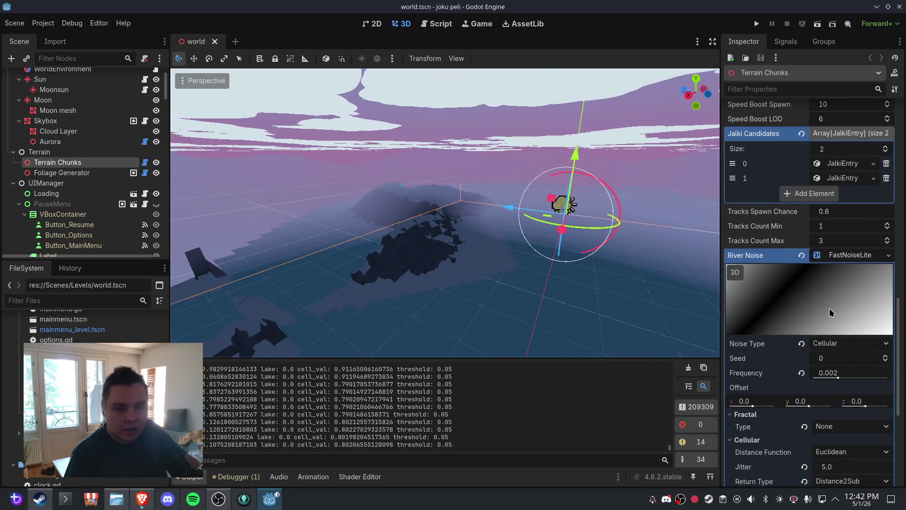
Set River Noise frequency to 0.005, reset jitter to 1.0, save, and close the scene
{"action": "left_click", "coordinate": [845, 372]}
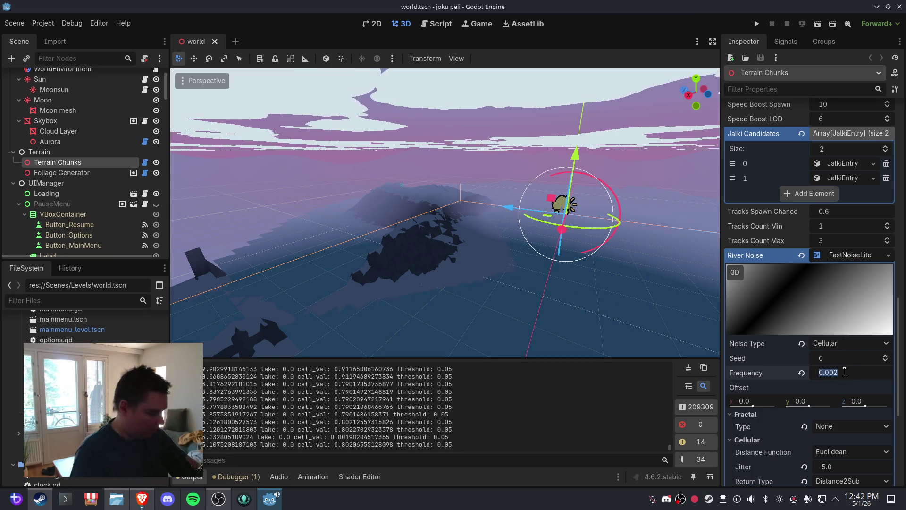
{"action": "key", "text": "BackSpace"}
{"action": "type", "text": "5"}
{"action": "key", "text": "Return"}
{"action": "key", "text": "Delete"}
{"action": "left_click", "coordinate": [487, 264]}
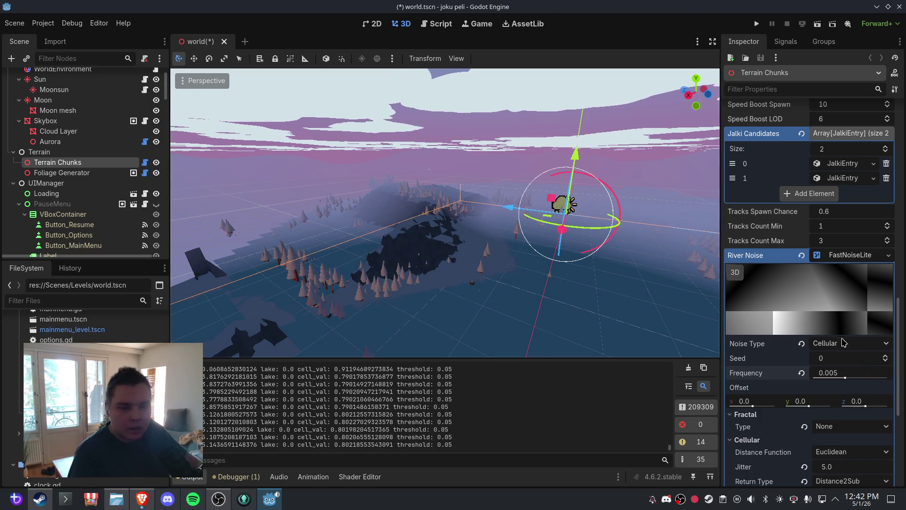
{"action": "scroll", "coordinate": [845, 346], "scroll_direction": "down", "scroll_amount": 2}
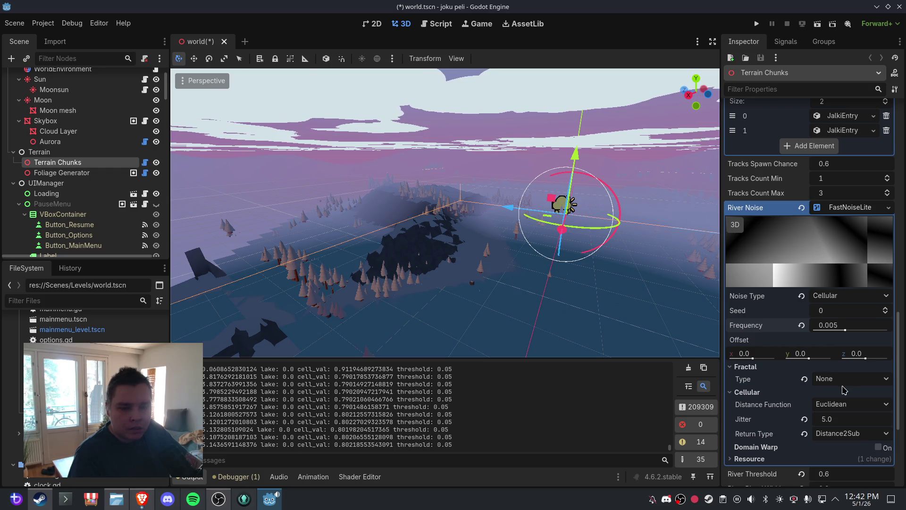
{"action": "left_click", "coordinate": [804, 420]}
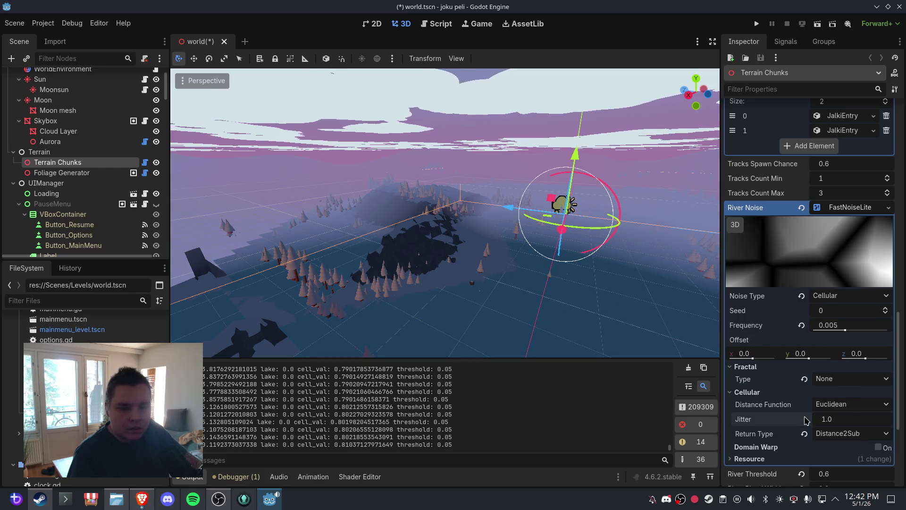
{"action": "left_click", "coordinate": [14, 23]}
{"action": "left_click", "coordinate": [47, 107]}
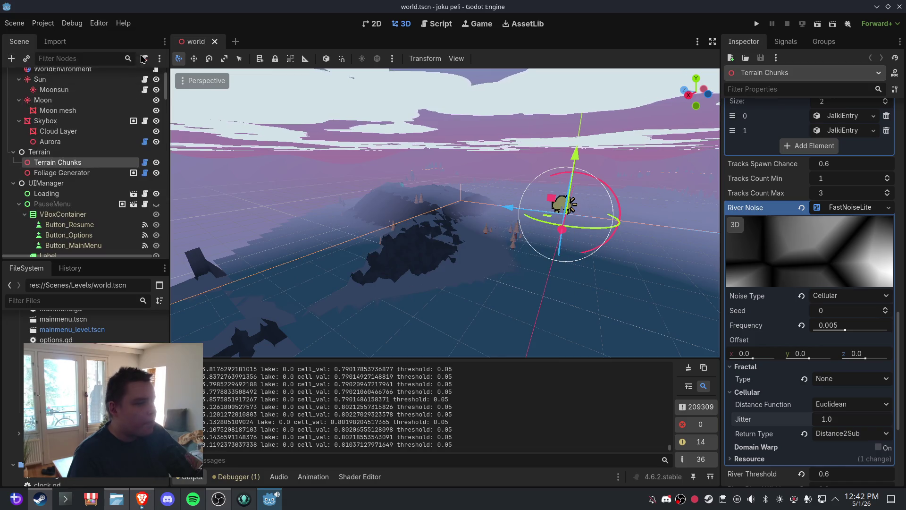
{"action": "left_click", "coordinate": [214, 42]}
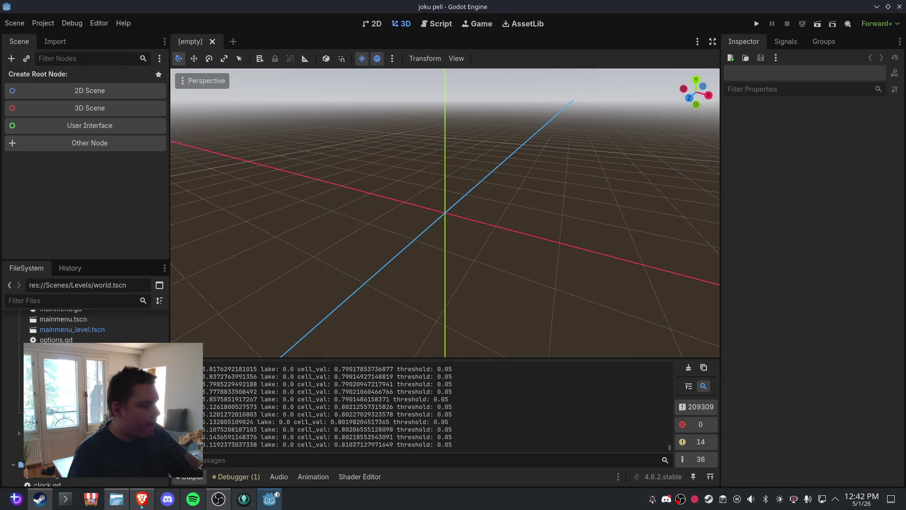
Reopen world.tscn and set the River Noise frequency to 0.001
{"action": "key", "text": "ctrl+shift+t"}
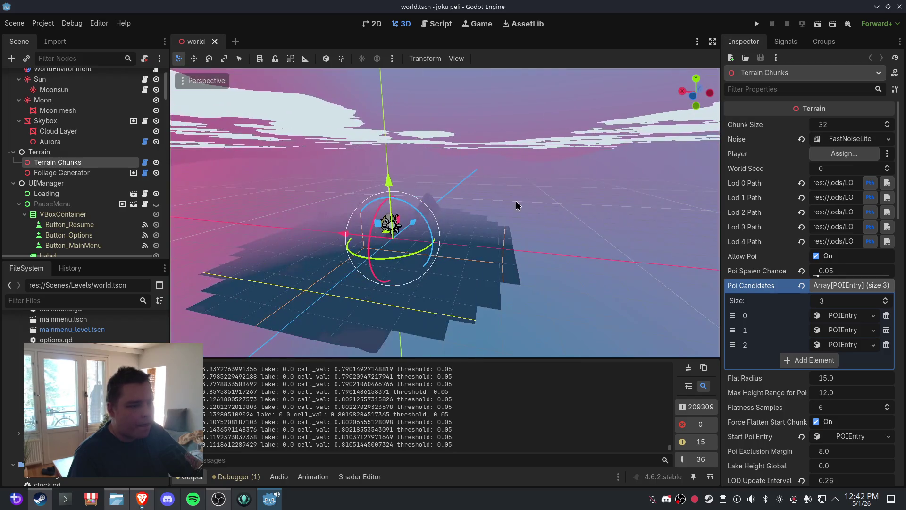
{"action": "scroll", "coordinate": [518, 220], "scroll_direction": "down", "scroll_amount": 5}
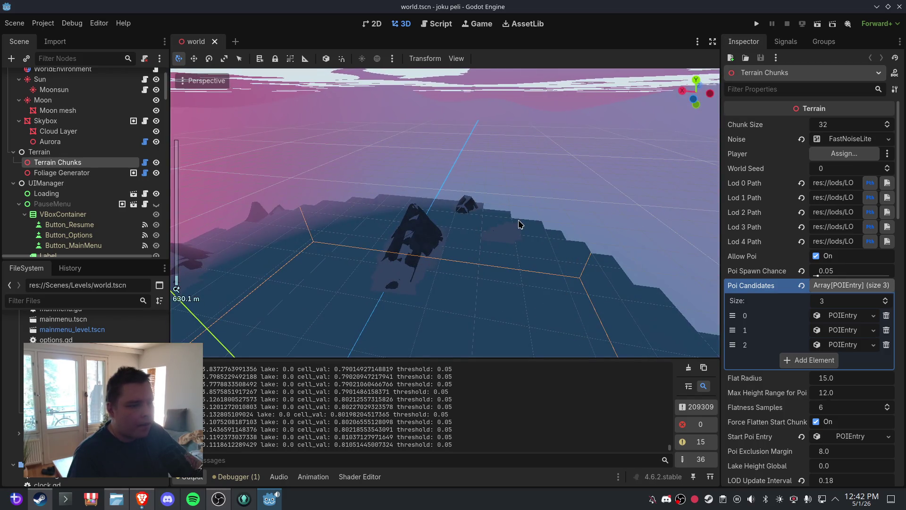
{"action": "scroll", "coordinate": [849, 309], "scroll_direction": "down", "scroll_amount": 3}
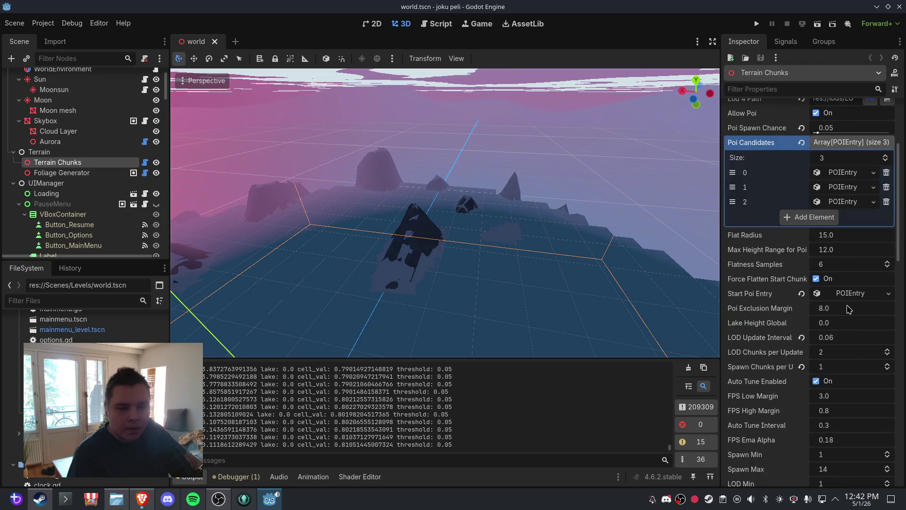
{"action": "scroll", "coordinate": [849, 308], "scroll_direction": "down", "scroll_amount": 15}
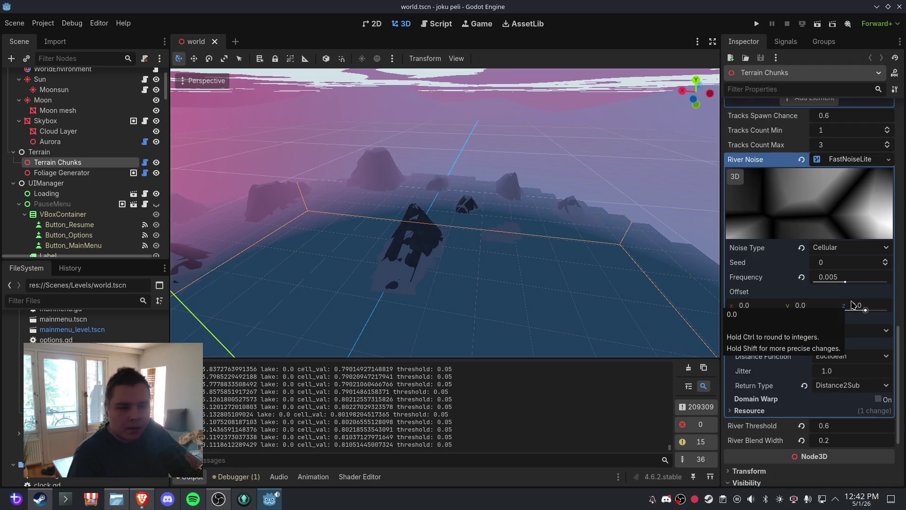
{"action": "left_click", "coordinate": [855, 280]}
{"action": "type", "text": "0.001"}
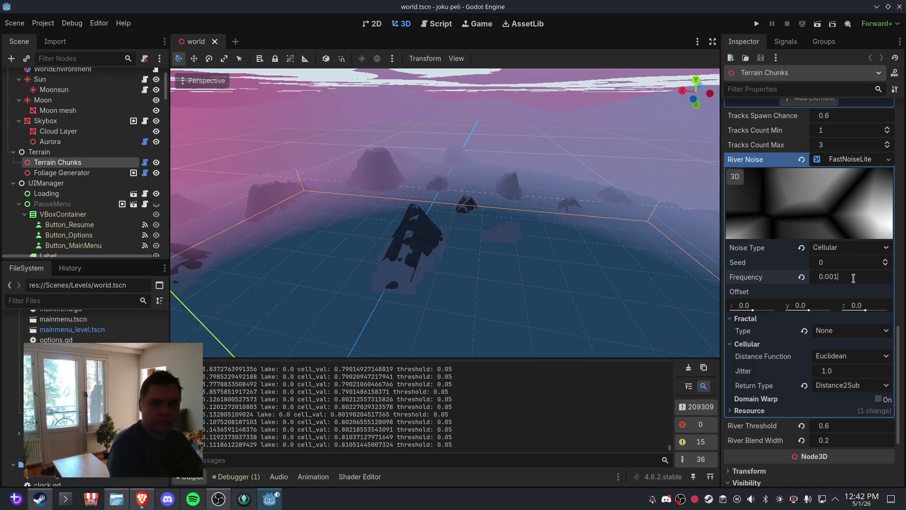
{"action": "key", "text": "Return"}
Save, close, and reopen the world scene, then orbit over the mostly-water terrain
{"action": "left_click", "coordinate": [14, 23]}
{"action": "left_click", "coordinate": [28, 97]}
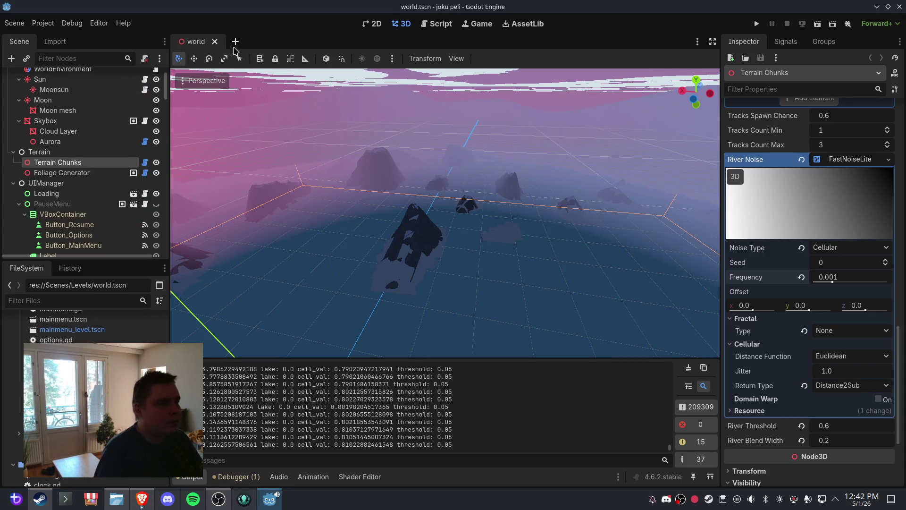
{"action": "left_click", "coordinate": [215, 41]}
{"action": "key", "text": "ctrl+shift+t"}
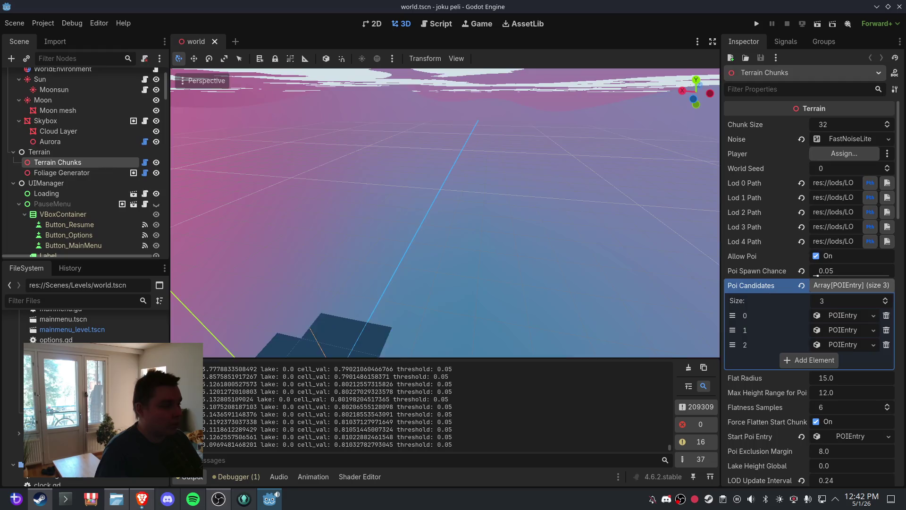
{"action": "scroll", "coordinate": [509, 220], "scroll_direction": "down", "scroll_amount": 5}
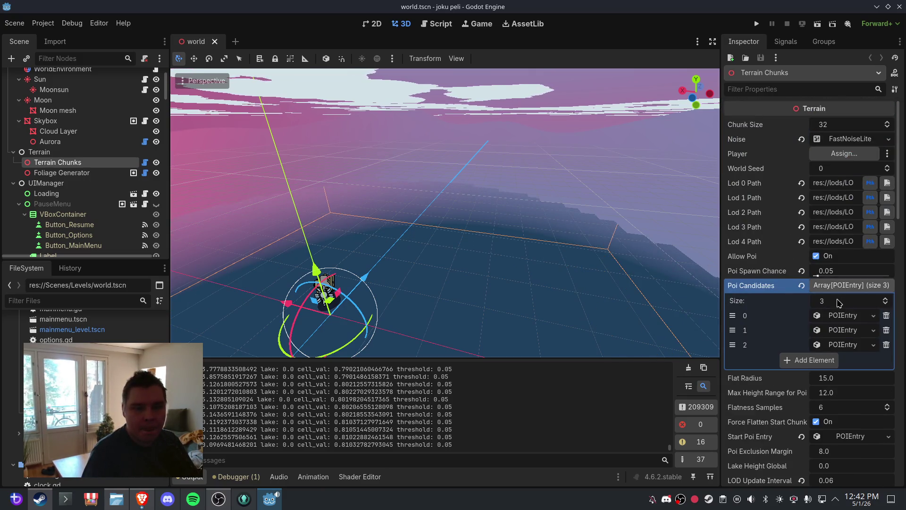
{"action": "scroll", "coordinate": [838, 302], "scroll_direction": "down", "scroll_amount": 10}
{"action": "mouse_move", "coordinate": [614, 279]}
{"action": "left_mouse_down"}
{"action": "mouse_move", "coordinate": [449, 256]}
{"action": "mouse_move", "coordinate": [325, 257]}
{"action": "mouse_move", "coordinate": [538, 244]}
{"action": "mouse_move", "coordinate": [511, 295]}
{"action": "mouse_move", "coordinate": [508, 222]}
{"action": "left_mouse_up"}
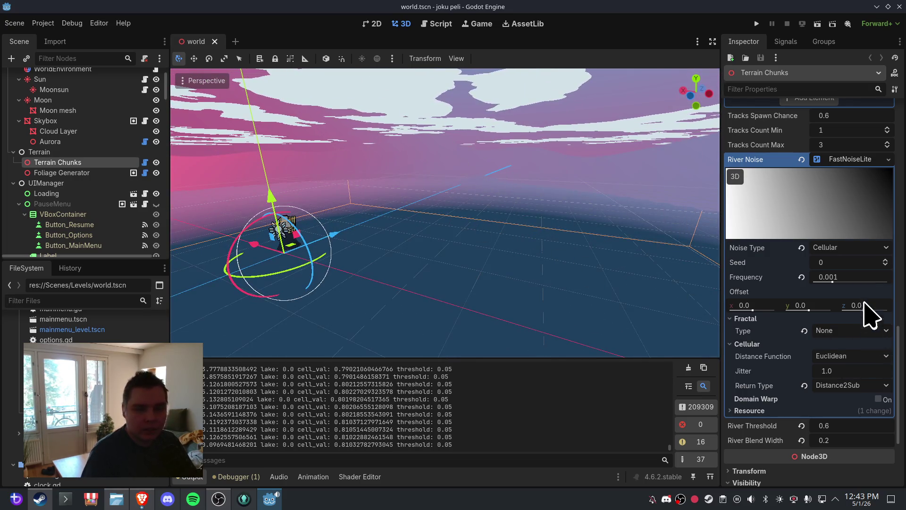
Set the River Noise frequency to 0.003, save, and reload the world scene
{"action": "left_click", "coordinate": [858, 278]}
{"action": "type", "text": "0.0"}
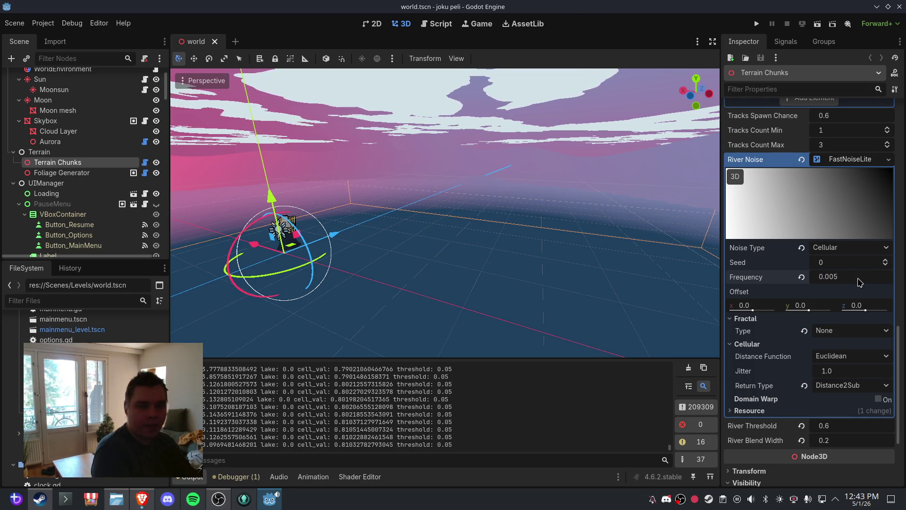
{"action": "key", "text": "Return"}
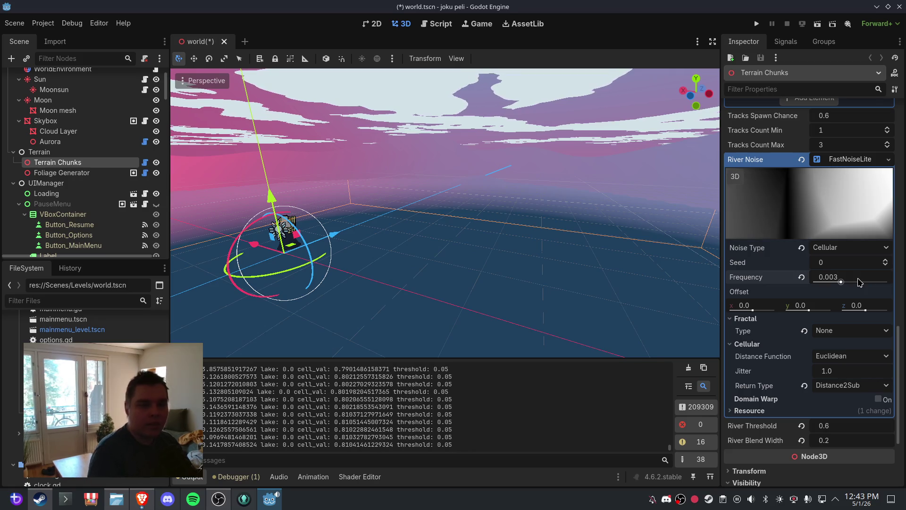
{"action": "left_click", "coordinate": [14, 23]}
{"action": "left_click", "coordinate": [28, 98]}
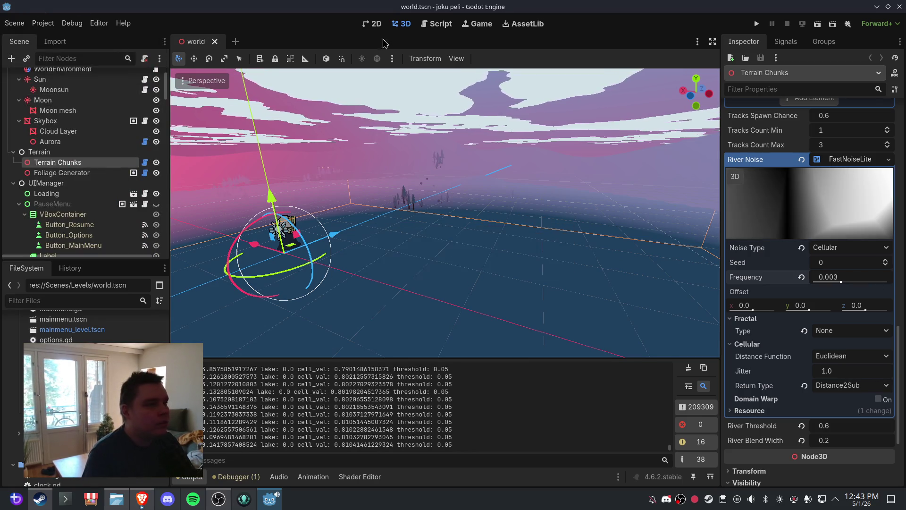
{"action": "left_click", "coordinate": [215, 42]}
{"action": "key", "text": "ctrl+shift+t"}
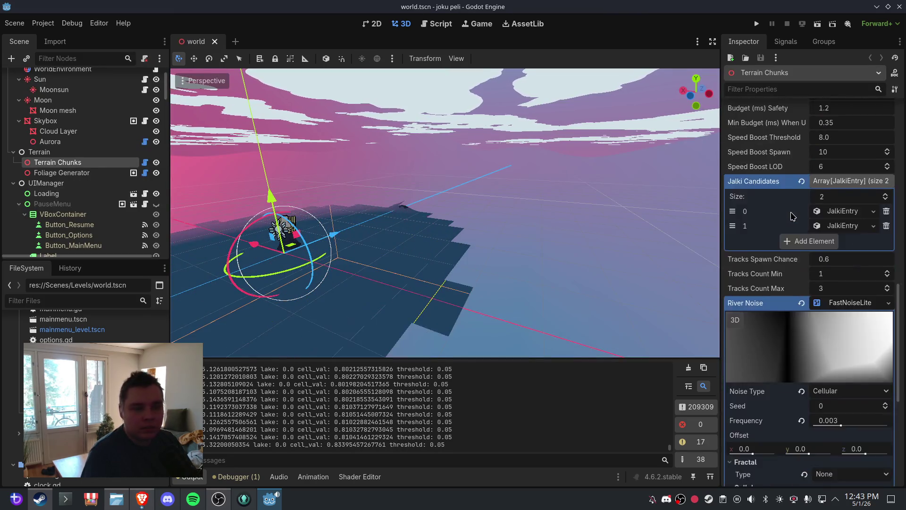
Select the Skybox node in the viewport
{"action": "scroll", "coordinate": [798, 222], "scroll_direction": "down", "scroll_amount": 5}
{"action": "scroll", "coordinate": [847, 286], "scroll_direction": "up", "scroll_amount": 2}
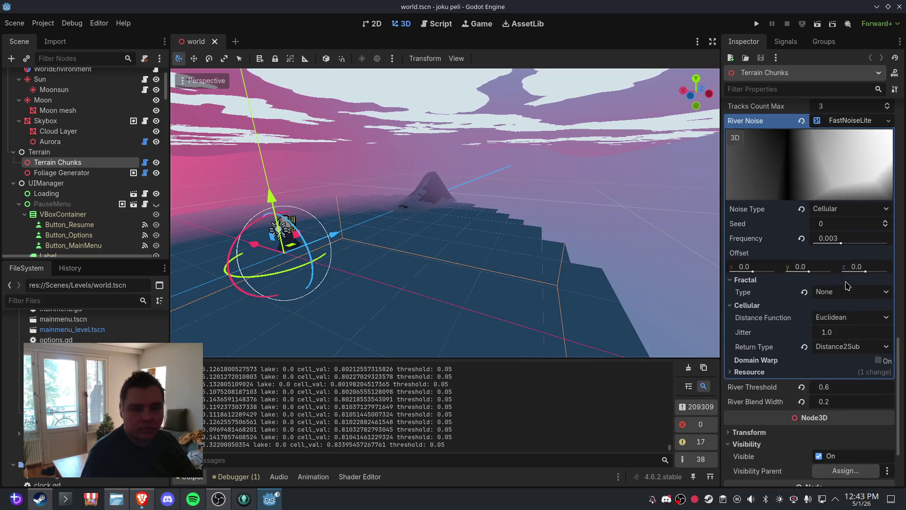
{"action": "left_click", "coordinate": [496, 189]}
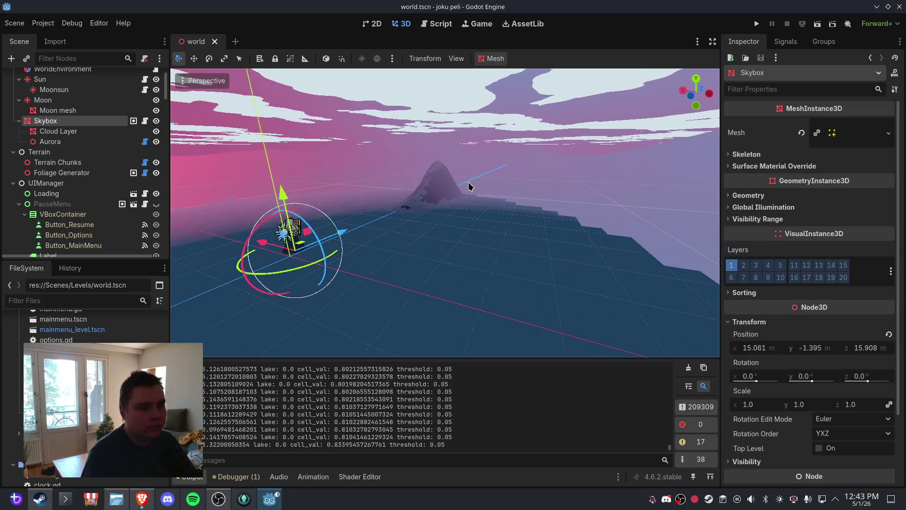
{"action": "scroll", "coordinate": [553, 194], "scroll_direction": "up", "scroll_amount": 5}
{"action": "mouse_move", "coordinate": [455, 197]}
{"action": "left_mouse_down"}
{"action": "mouse_move", "coordinate": [401, 196]}
{"action": "mouse_move", "coordinate": [466, 208]}
{"action": "left_mouse_up"}
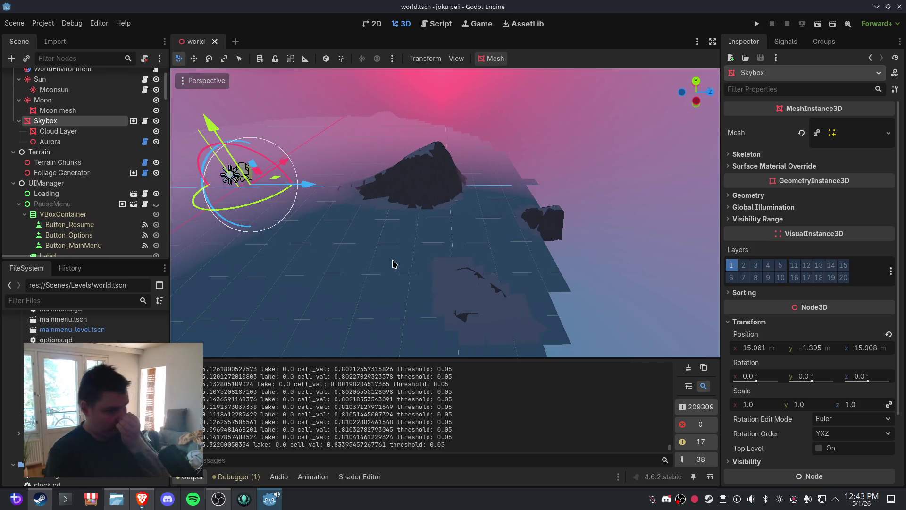
{"action": "left_click_drag", "start_coordinate": [389, 249], "coordinate": [429, 209]}
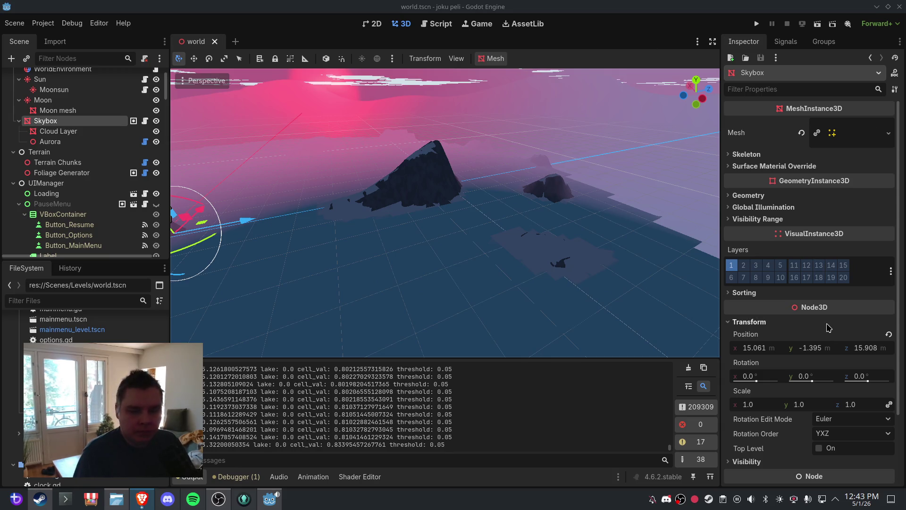
{"action": "scroll", "coordinate": [796, 278], "scroll_direction": "down", "scroll_amount": 3}
{"action": "scroll", "coordinate": [796, 278], "scroll_direction": "up", "scroll_amount": 3}
{"action": "left_click", "coordinate": [680, 198]}
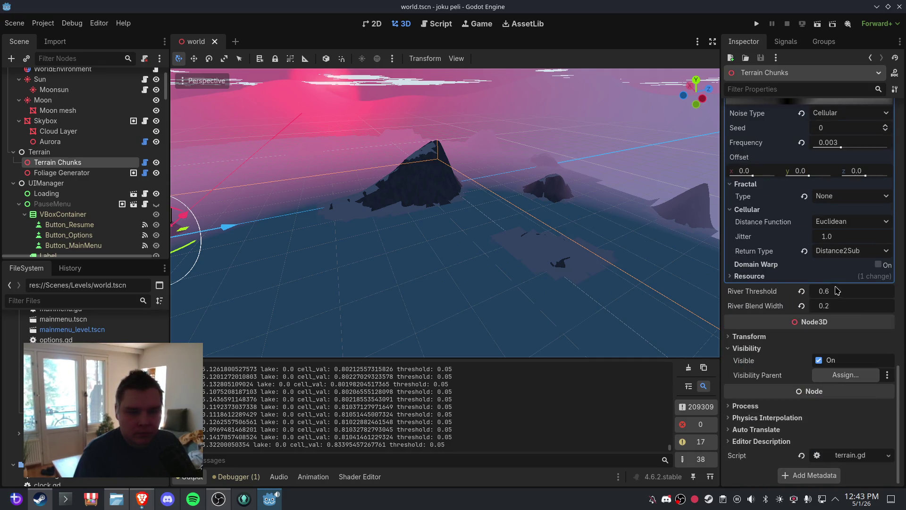
Set River Threshold to 0.85, save world.tscn, and close its tab
{"action": "left_click", "coordinate": [832, 293]}
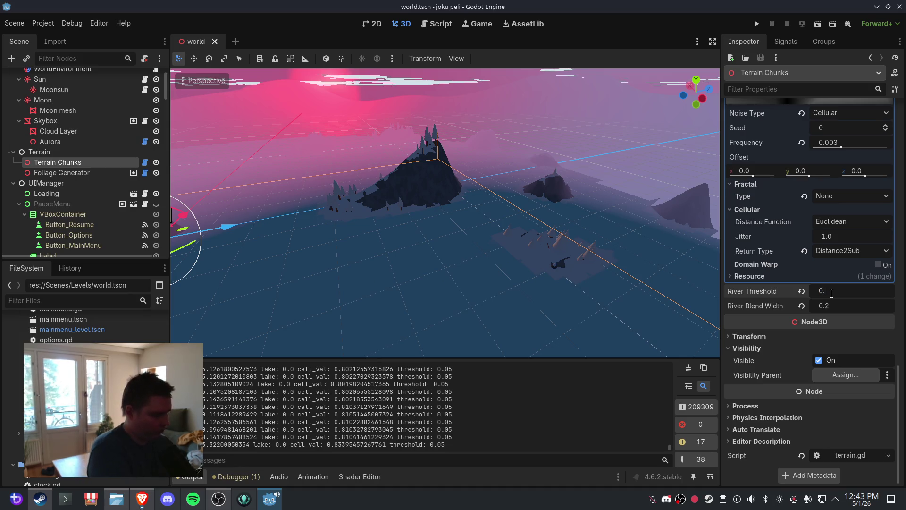
{"action": "type", "text": "85"}
{"action": "key", "text": "Return"}
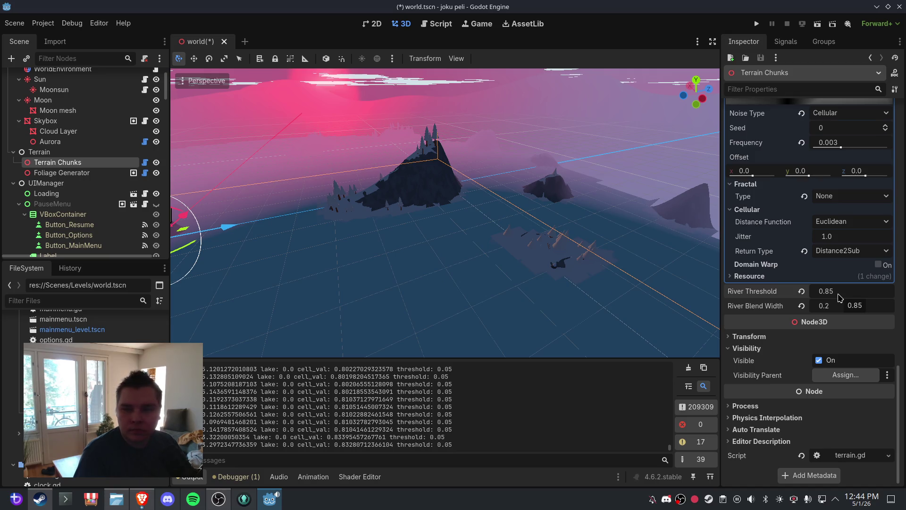
{"action": "left_click", "coordinate": [14, 23]}
{"action": "left_click", "coordinate": [28, 98]}
{"action": "left_click", "coordinate": [215, 42]}
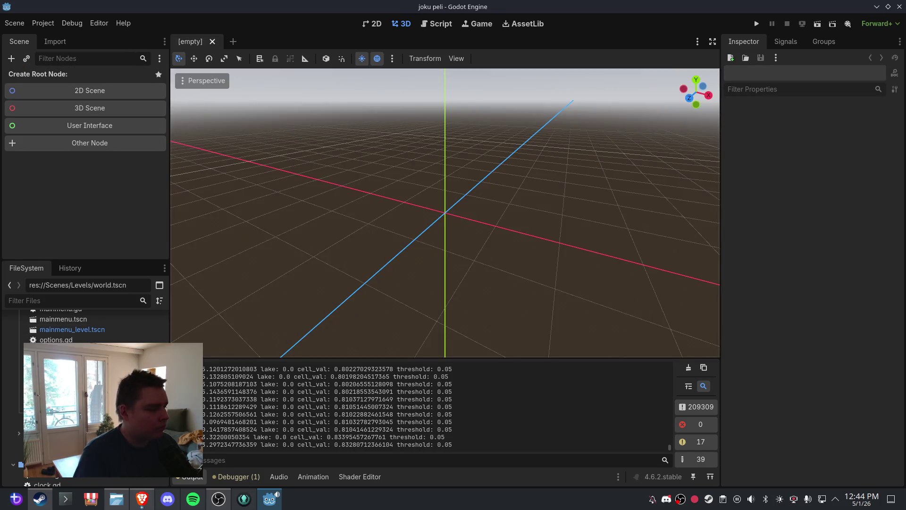
Reopen the closed world scene and frame the Terrain Chunks node
{"action": "key", "text": "ctrl+shift+t"}
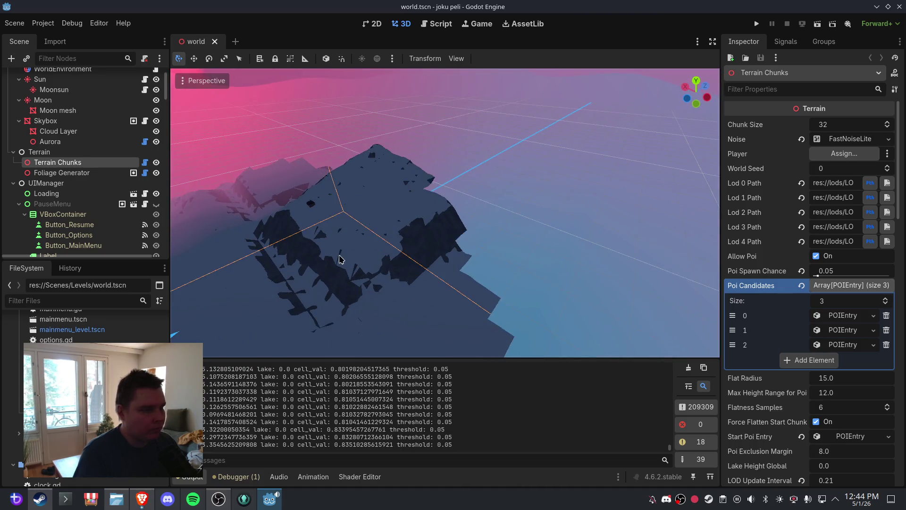
{"action": "scroll", "coordinate": [498, 208], "scroll_direction": "up", "scroll_amount": 5}
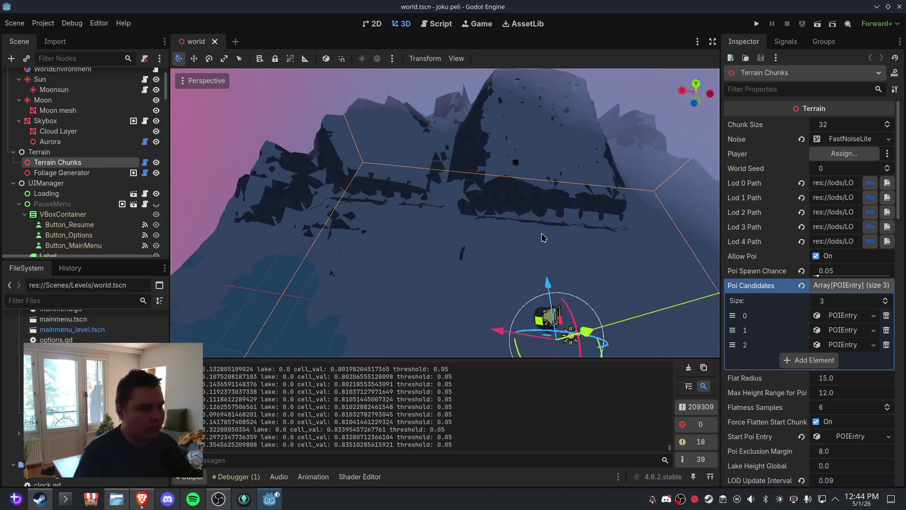
{"action": "scroll", "coordinate": [507, 234], "scroll_direction": "up", "scroll_amount": 2}
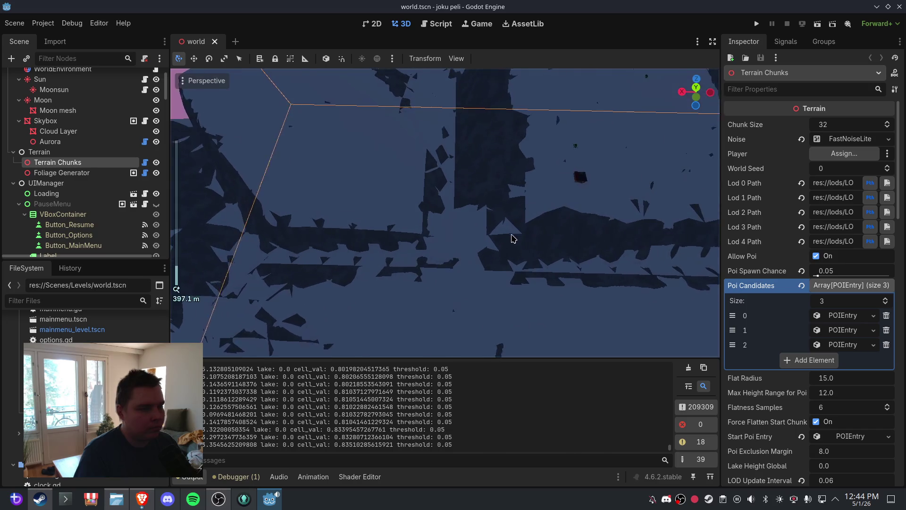
{"action": "key", "text": "f"}
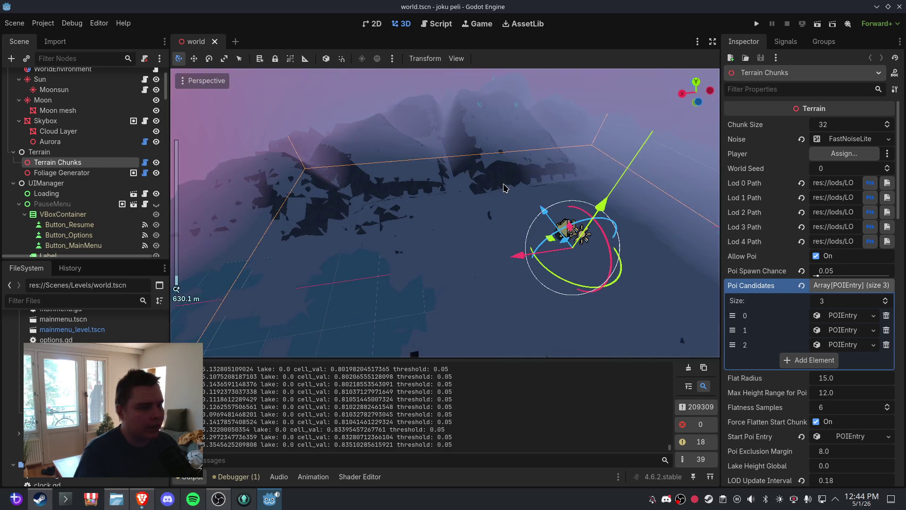
Orbit and fly around the regenerated terrain to inspect the dark rocky ridges and river carving
{"action": "left_click_drag", "start_coordinate": [411, 152], "coordinate": [493, 217]}
{"action": "mouse_move", "coordinate": [494, 217]}
{"action": "left_mouse_down"}
{"action": "mouse_move", "coordinate": [503, 185]}
{"action": "mouse_move", "coordinate": [495, 213]}
{"action": "mouse_move", "coordinate": [489, 181]}
{"action": "left_mouse_up"}
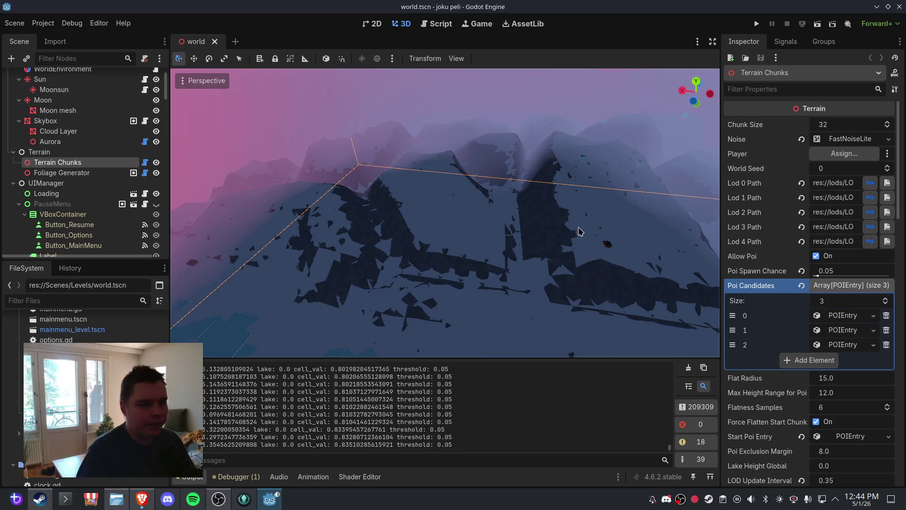
{"action": "mouse_move", "coordinate": [558, 227]}
{"action": "left_mouse_down"}
{"action": "mouse_move", "coordinate": [548, 178]}
{"action": "mouse_move", "coordinate": [530, 208]}
{"action": "mouse_move", "coordinate": [486, 240]}
{"action": "mouse_move", "coordinate": [524, 213]}
{"action": "mouse_move", "coordinate": [508, 245]}
{"action": "mouse_move", "coordinate": [510, 235]}
{"action": "mouse_move", "coordinate": [507, 311]}
{"action": "left_mouse_up"}
{"action": "mouse_move", "coordinate": [530, 260]}
{"action": "left_mouse_down"}
{"action": "mouse_move", "coordinate": [431, 217]}
{"action": "mouse_move", "coordinate": [407, 235]}
{"action": "mouse_move", "coordinate": [409, 215]}
{"action": "mouse_move", "coordinate": [353, 230]}
{"action": "mouse_move", "coordinate": [398, 224]}
{"action": "left_mouse_up"}
{"action": "scroll", "coordinate": [398, 224], "scroll_direction": "up", "scroll_amount": 5}
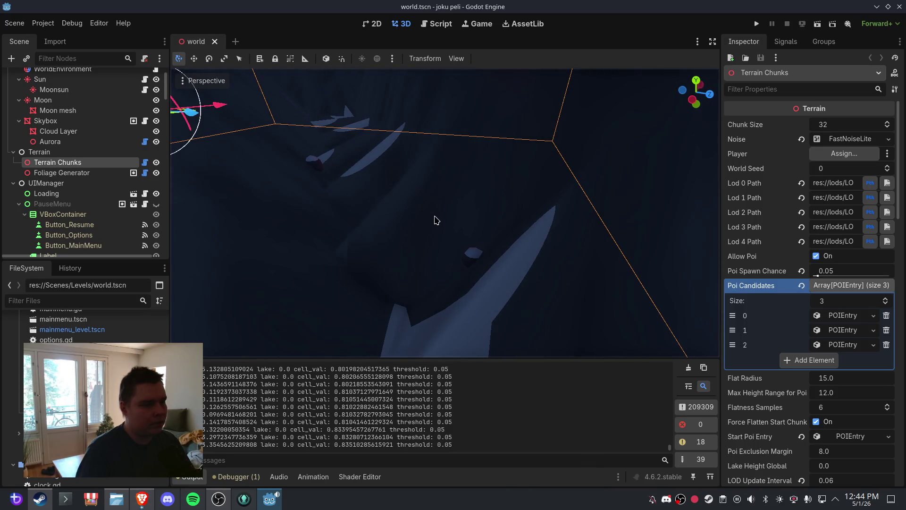
{"action": "scroll", "coordinate": [436, 220], "scroll_direction": "down", "scroll_amount": 5}
{"action": "mouse_move", "coordinate": [431, 219]}
{"action": "left_mouse_down"}
{"action": "mouse_move", "coordinate": [411, 217]}
{"action": "mouse_move", "coordinate": [486, 208]}
{"action": "mouse_move", "coordinate": [555, 222]}
{"action": "mouse_move", "coordinate": [575, 210]}
{"action": "mouse_move", "coordinate": [577, 230]}
{"action": "mouse_move", "coordinate": [479, 220]}
{"action": "left_mouse_up"}
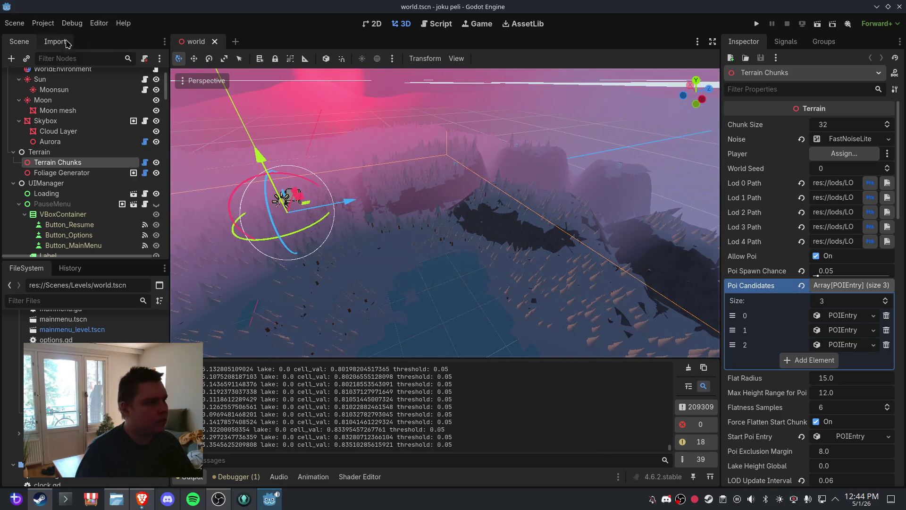
Save the world scene and orbit in closer on the forested terrain
{"action": "left_click", "coordinate": [14, 23]}
{"action": "left_click", "coordinate": [37, 97]}
{"action": "mouse_move", "coordinate": [604, 223]}
{"action": "left_mouse_down"}
{"action": "mouse_move", "coordinate": [374, 148]}
{"action": "mouse_move", "coordinate": [504, 204]}
{"action": "mouse_move", "coordinate": [486, 203]}
{"action": "mouse_move", "coordinate": [481, 231]}
{"action": "mouse_move", "coordinate": [495, 217]}
{"action": "mouse_move", "coordinate": [469, 177]}
{"action": "mouse_move", "coordinate": [526, 207]}
{"action": "left_mouse_up"}
{"action": "scroll", "coordinate": [494, 197], "scroll_direction": "up", "scroll_amount": 3}
Zoom and rotate around the terrain from another angle, then bring up chunk.gd
{"action": "scroll", "coordinate": [487, 203], "scroll_direction": "up", "scroll_amount": 5}
{"action": "scroll", "coordinate": [480, 190], "scroll_direction": "down", "scroll_amount": 2}
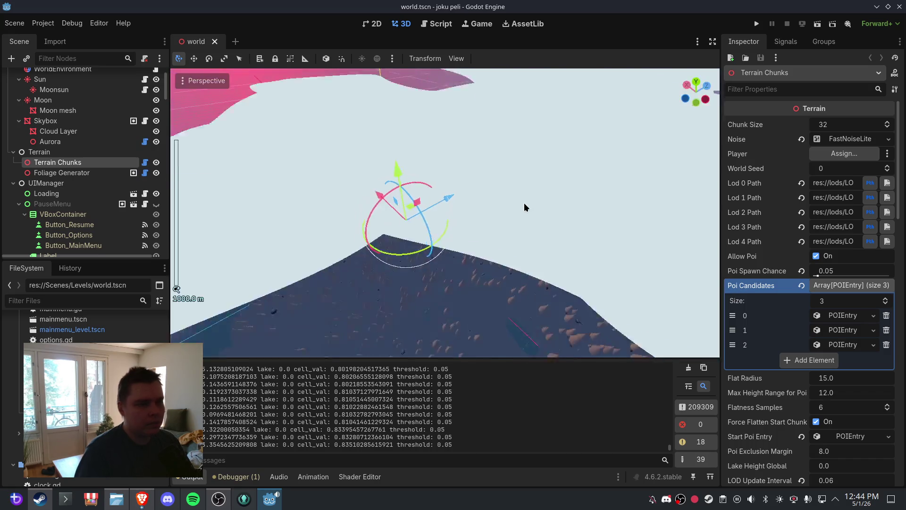
{"action": "scroll", "coordinate": [526, 206], "scroll_direction": "down", "scroll_amount": 2}
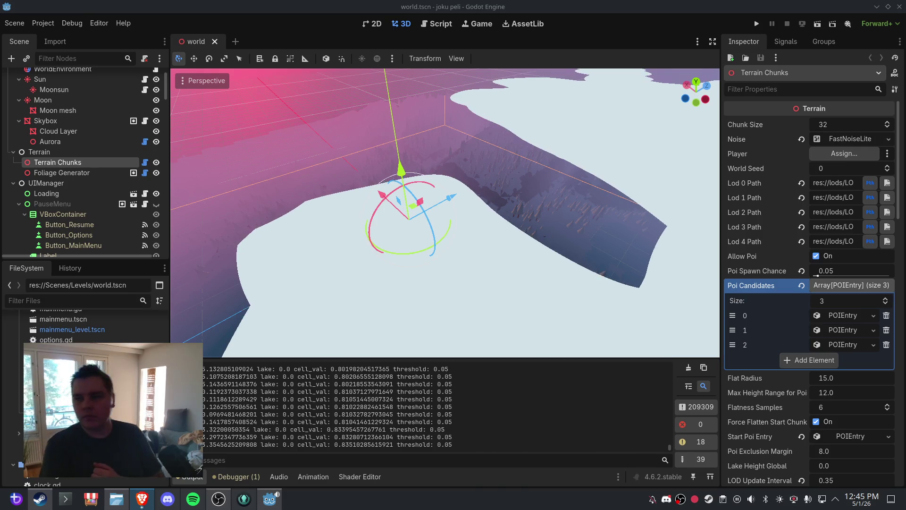
{"action": "mouse_move", "coordinate": [661, 283]}
{"action": "left_mouse_down"}
{"action": "mouse_move", "coordinate": [530, 251]}
{"action": "mouse_move", "coordinate": [467, 196]}
{"action": "mouse_move", "coordinate": [581, 231]}
{"action": "mouse_move", "coordinate": [453, 221]}
{"action": "mouse_move", "coordinate": [381, 198]}
{"action": "mouse_move", "coordinate": [348, 204]}
{"action": "mouse_move", "coordinate": [348, 222]}
{"action": "mouse_move", "coordinate": [368, 231]}
{"action": "mouse_move", "coordinate": [489, 226]}
{"action": "mouse_move", "coordinate": [520, 211]}
{"action": "mouse_move", "coordinate": [579, 202]}
{"action": "mouse_move", "coordinate": [415, 204]}
{"action": "left_mouse_up"}
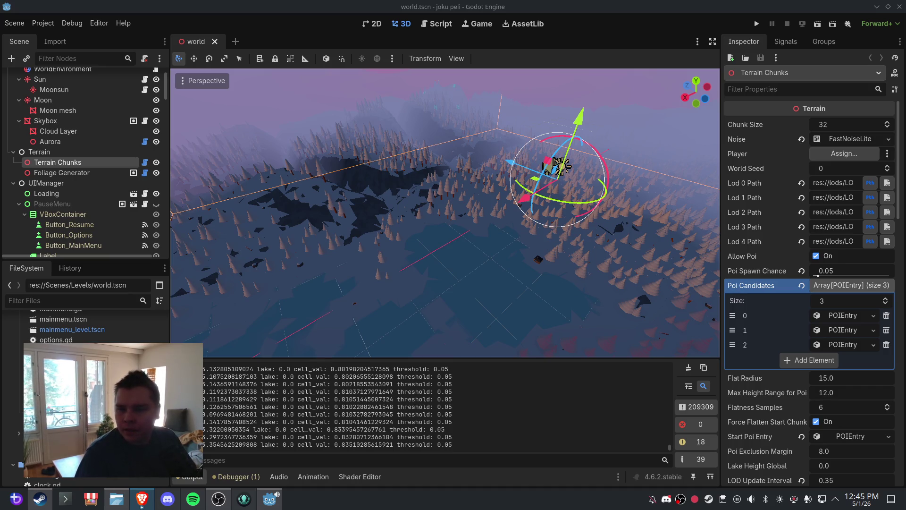
{"action": "left_click", "coordinate": [432, 24]}
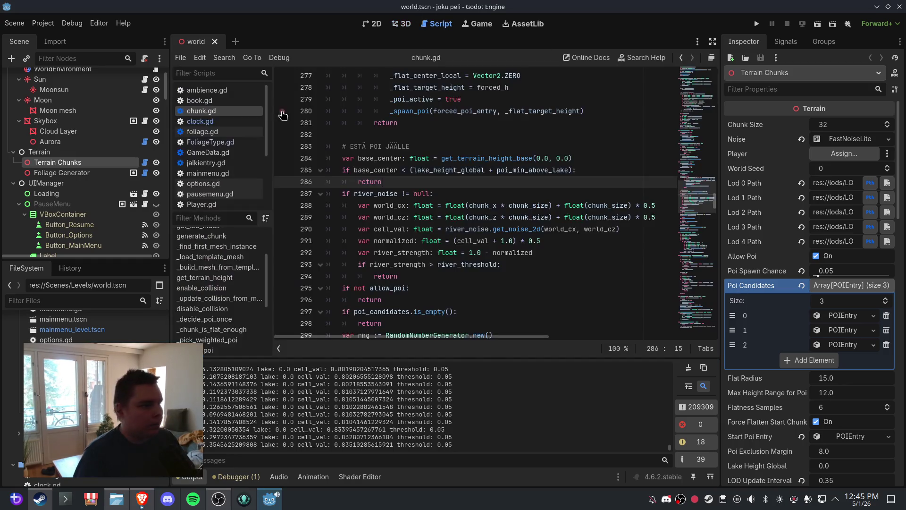
Search for river_ta, checking terrain.gd before returning to chunk.gd
{"action": "left_click", "coordinate": [429, 288]}
{"action": "key", "text": "ctrl+f"}
{"action": "type", "text": "river"}
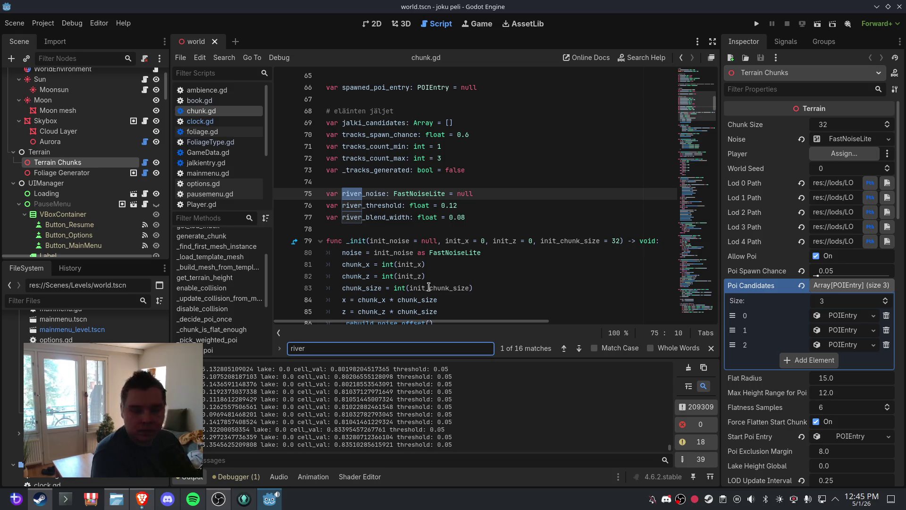
{"action": "type", "text": "_target"}
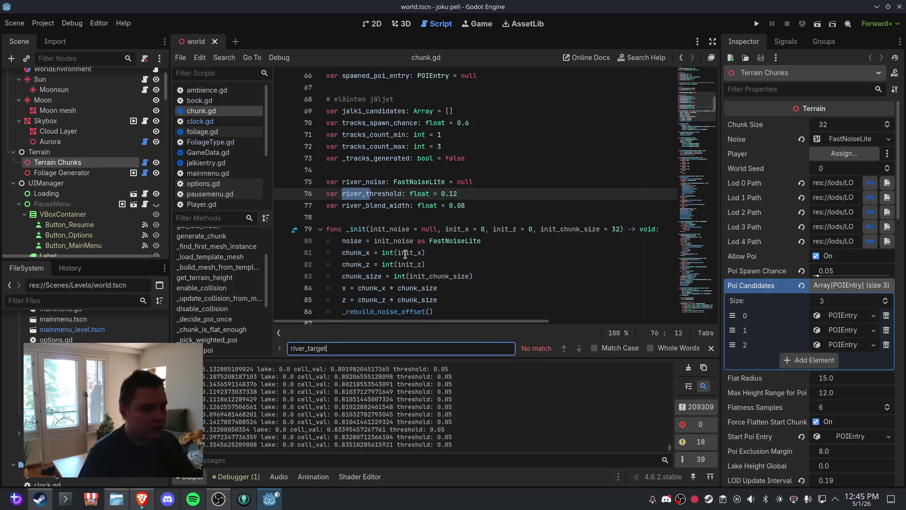
{"action": "scroll", "coordinate": [246, 187], "scroll_direction": "down", "scroll_amount": 3}
{"action": "left_click", "coordinate": [241, 181]}
{"action": "left_click", "coordinate": [424, 242]}
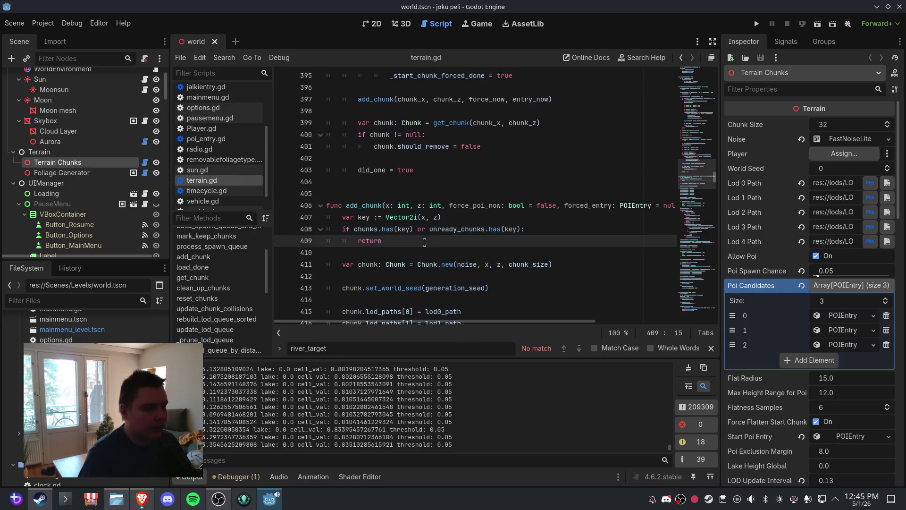
{"action": "scroll", "coordinate": [223, 167], "scroll_direction": "up", "scroll_amount": 3}
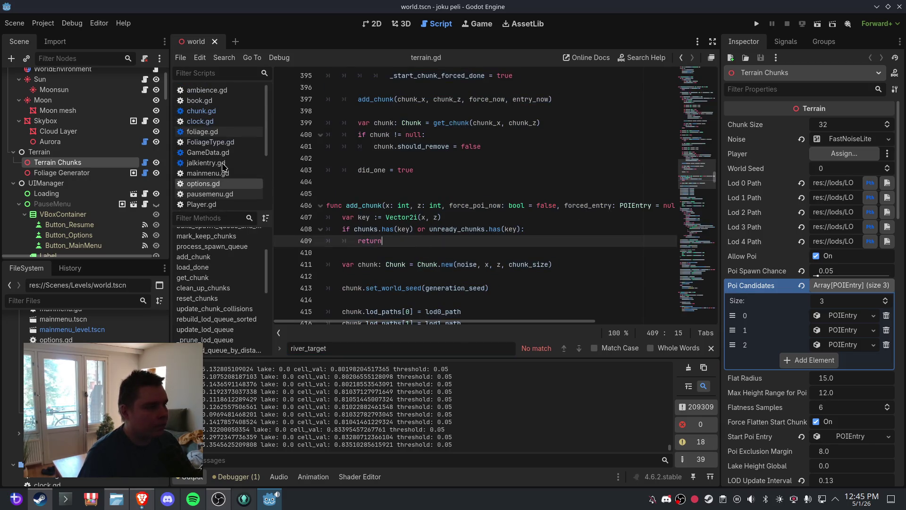
{"action": "left_click", "coordinate": [231, 111]}
{"action": "left_click", "coordinate": [441, 250]}
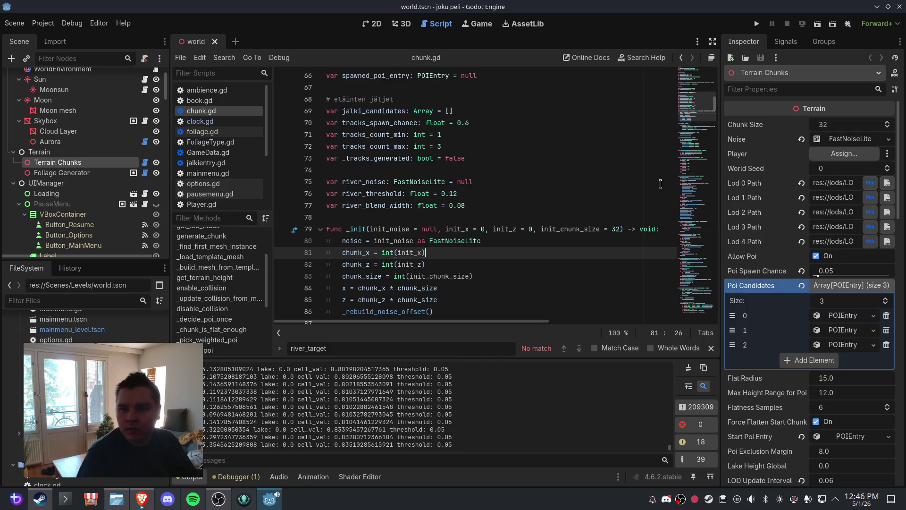
Replace the lerpf line 226 with the pasted river_target lines and indent them into the river block
{"action": "key", "text": "ctrl+f"}
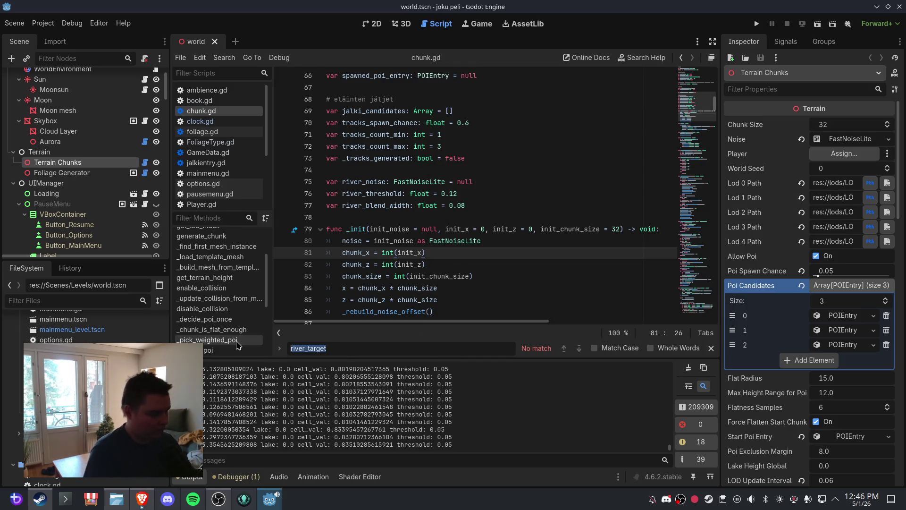
{"action": "type", "text": "lerpf"}
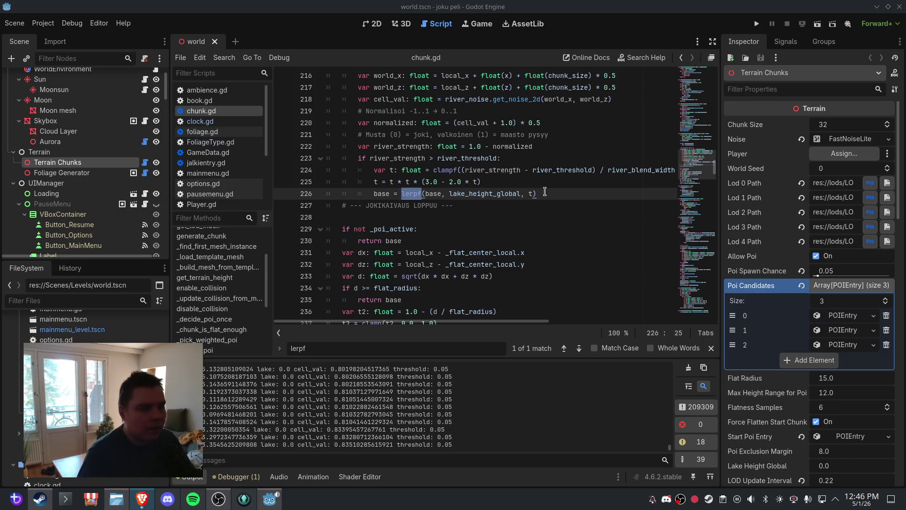
{"action": "left_click_drag", "start_coordinate": [445, 195], "coordinate": [328, 195]}
{"action": "type", "text": "var river_target: float = lake_height_global - 0.5 \t\tbase = lerpf(base, river_target, t)"}
{"action": "left_click", "coordinate": [355, 195]}
{"action": "key", "text": "Tab"}
{"action": "left_click", "coordinate": [360, 205]}
{"action": "key", "text": "Tab"}
Save the script changes and return to the 3D terrain view
{"action": "left_click", "coordinate": [14, 23]}
{"action": "left_click", "coordinate": [21, 96]}
{"action": "left_click", "coordinate": [400, 24]}
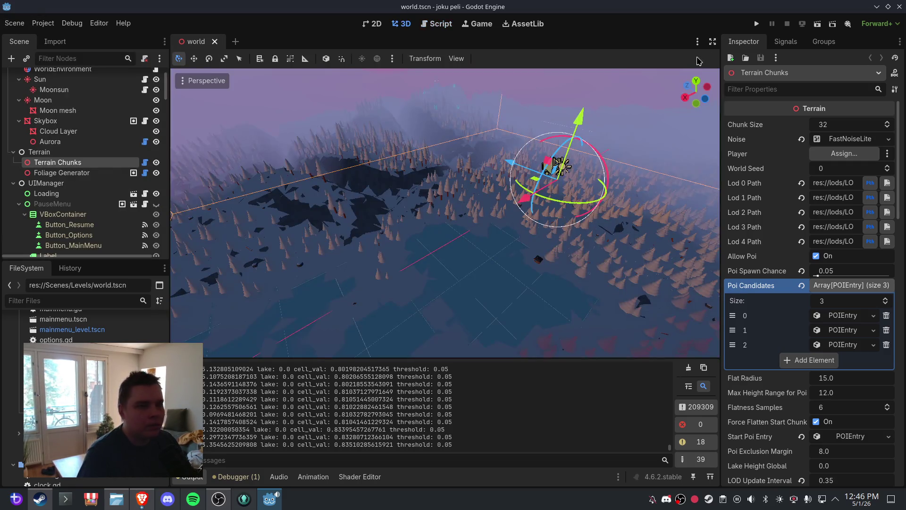
Close and reopen world.tscn to regenerate the terrain, then orbit around it
{"action": "left_click", "coordinate": [214, 42]}
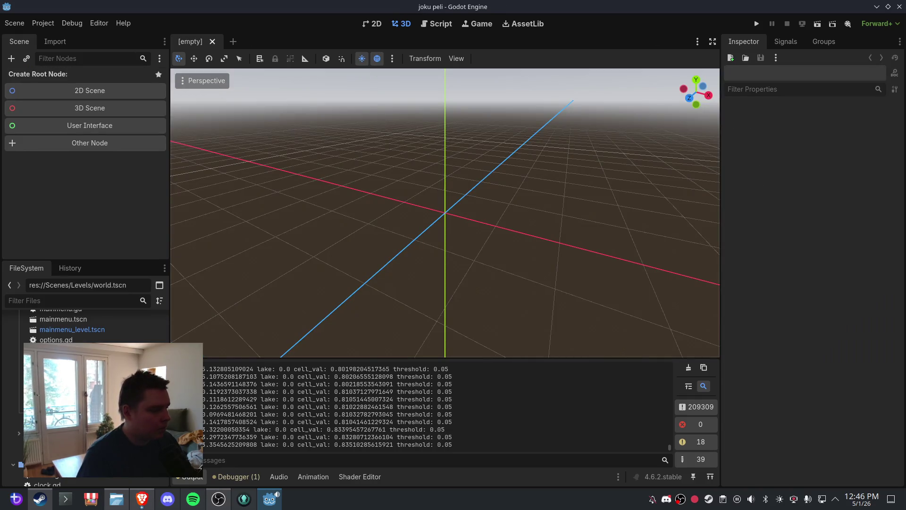
{"action": "key", "text": "ctrl+shift+t"}
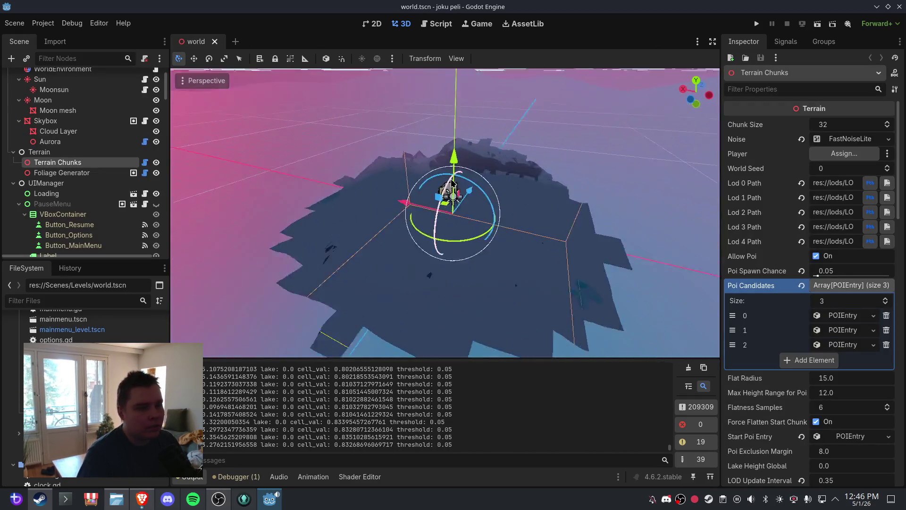
{"action": "mouse_move", "coordinate": [443, 182]}
{"action": "left_mouse_down"}
{"action": "mouse_move", "coordinate": [522, 189]}
{"action": "mouse_move", "coordinate": [480, 188]}
{"action": "mouse_move", "coordinate": [450, 213]}
{"action": "left_mouse_up"}
{"action": "scroll", "coordinate": [466, 196], "scroll_direction": "down", "scroll_amount": 3}
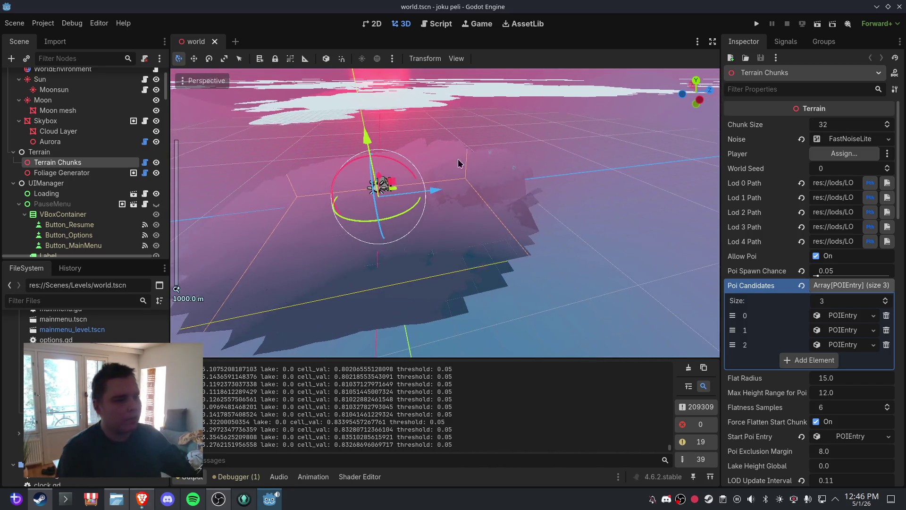
{"action": "mouse_move", "coordinate": [506, 217]}
{"action": "left_mouse_down"}
{"action": "mouse_move", "coordinate": [506, 178]}
{"action": "mouse_move", "coordinate": [502, 191]}
{"action": "mouse_move", "coordinate": [581, 245]}
{"action": "mouse_move", "coordinate": [494, 218]}
{"action": "mouse_move", "coordinate": [541, 206]}
{"action": "mouse_move", "coordinate": [494, 180]}
{"action": "mouse_move", "coordinate": [465, 203]}
{"action": "mouse_move", "coordinate": [494, 205]}
{"action": "left_mouse_up"}
Zoom and orbit closer over the regenerated forest to judge the rivers
{"action": "scroll", "coordinate": [491, 206], "scroll_direction": "up", "scroll_amount": 4}
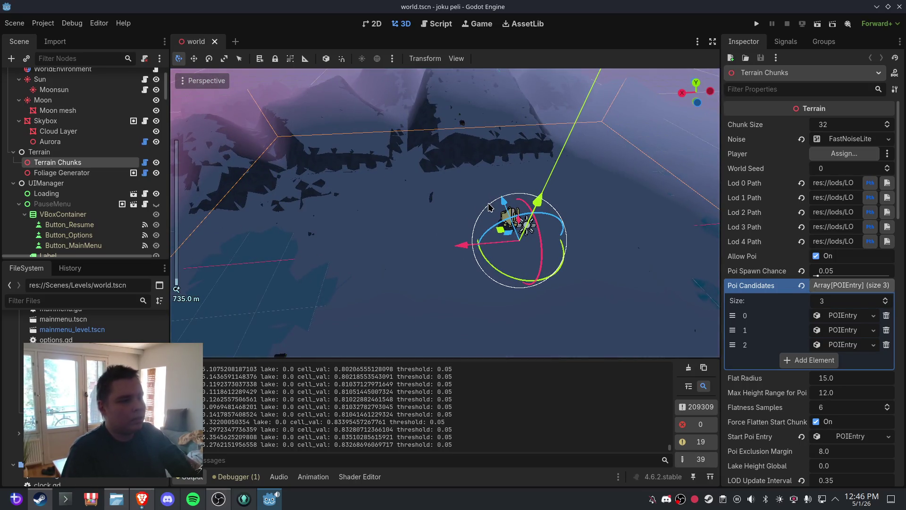
{"action": "scroll", "coordinate": [526, 214], "scroll_direction": "up", "scroll_amount": 3}
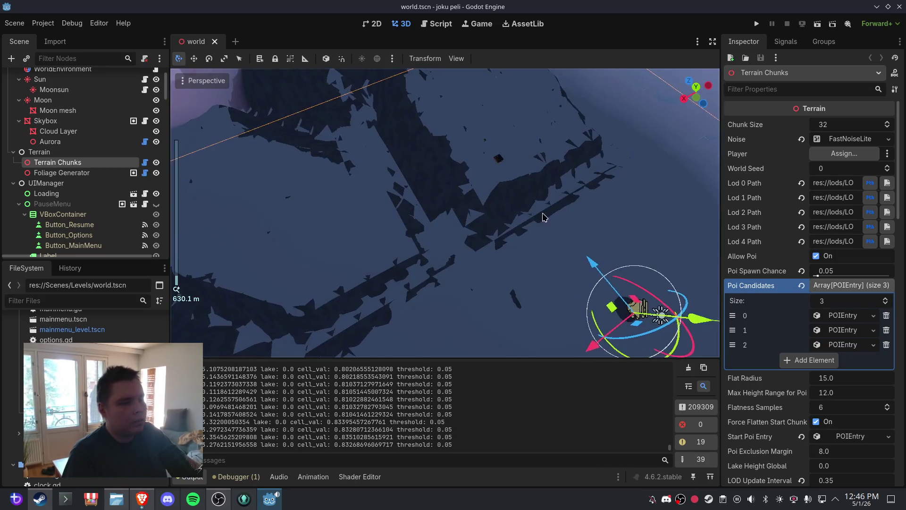
{"action": "mouse_move", "coordinate": [543, 212]}
{"action": "left_mouse_down"}
{"action": "mouse_move", "coordinate": [552, 181]}
{"action": "mouse_move", "coordinate": [511, 188]}
{"action": "mouse_move", "coordinate": [469, 217]}
{"action": "mouse_move", "coordinate": [485, 205]}
{"action": "mouse_move", "coordinate": [410, 184]}
{"action": "left_mouse_up"}
{"action": "scroll", "coordinate": [536, 188], "scroll_direction": "down", "scroll_amount": 4}
{"action": "scroll", "coordinate": [470, 228], "scroll_direction": "up", "scroll_amount": 6}
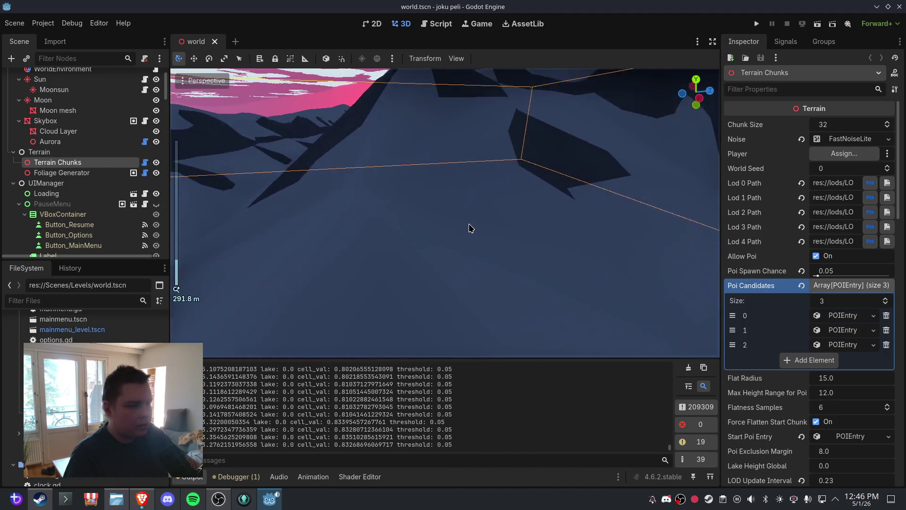
{"action": "scroll", "coordinate": [469, 228], "scroll_direction": "down", "scroll_amount": 6}
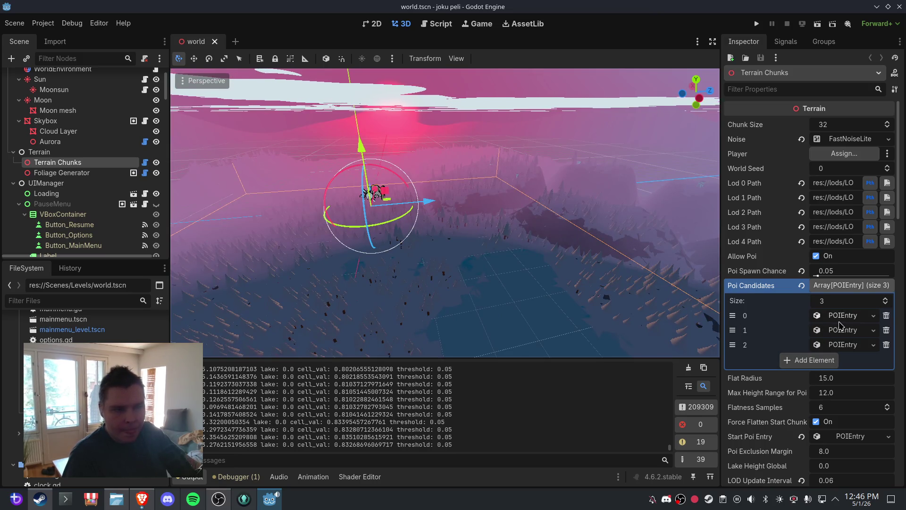
{"action": "mouse_move", "coordinate": [445, 243]}
{"action": "left_mouse_down"}
{"action": "mouse_move", "coordinate": [532, 238]}
{"action": "mouse_move", "coordinate": [477, 244]}
{"action": "left_mouse_up"}
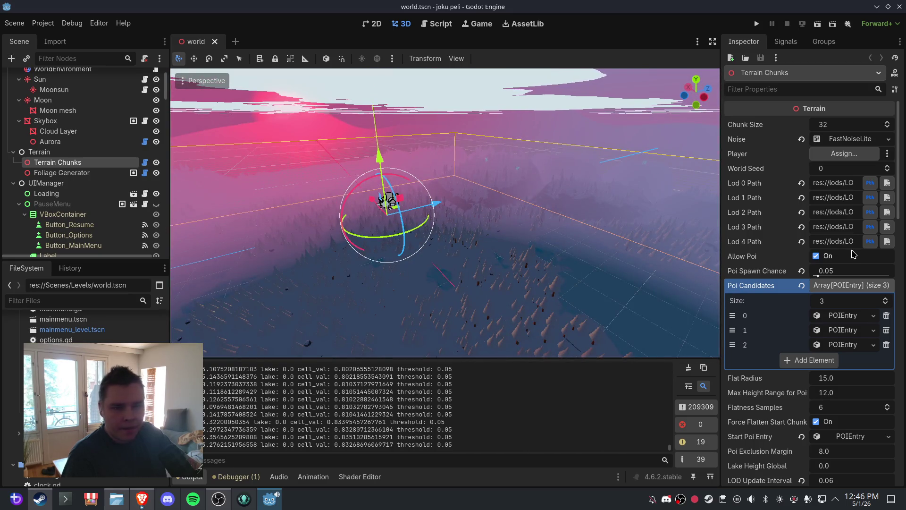
Set River Noise frequency to 0.004, then save and close the world scene
{"action": "scroll", "coordinate": [845, 220], "scroll_direction": "down", "scroll_amount": 10}
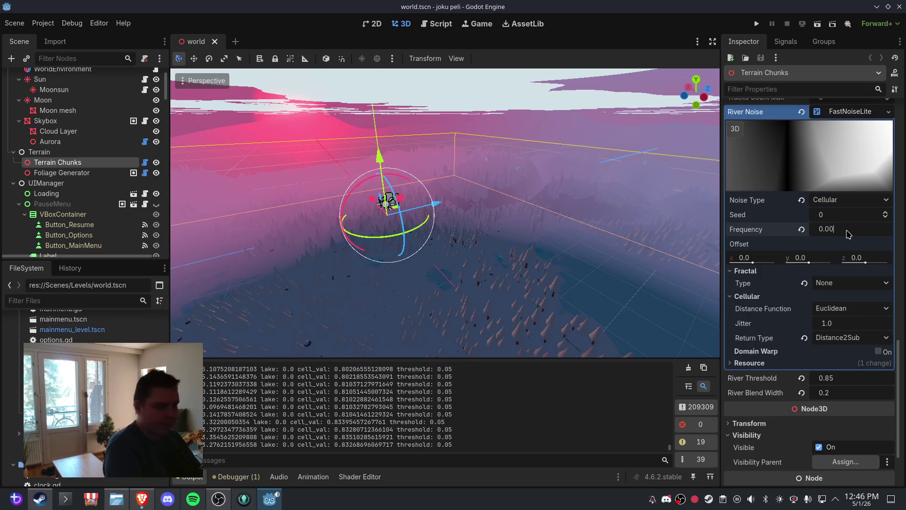
{"action": "type", "text": "4"}
{"action": "key", "text": "Return"}
{"action": "left_click", "coordinate": [14, 23]}
{"action": "left_click", "coordinate": [41, 233]}
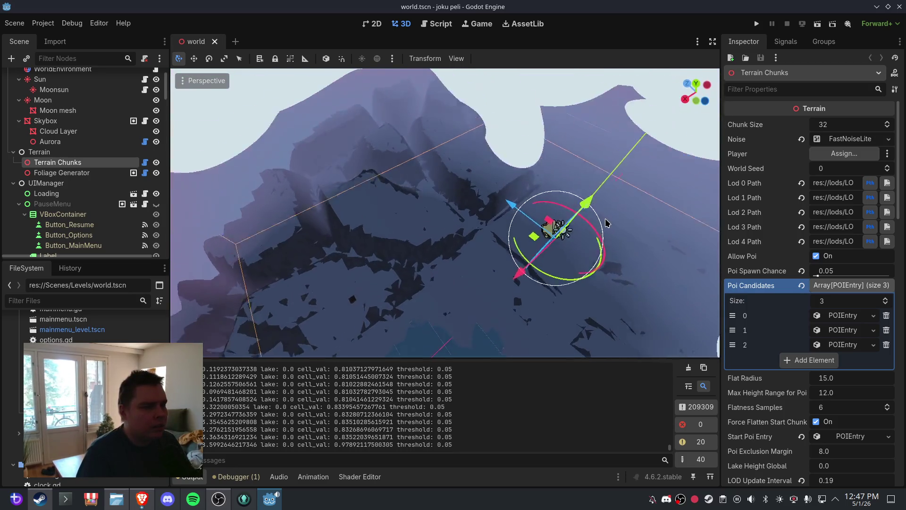
{"action": "scroll", "coordinate": [578, 185], "scroll_direction": "down", "scroll_amount": 3}
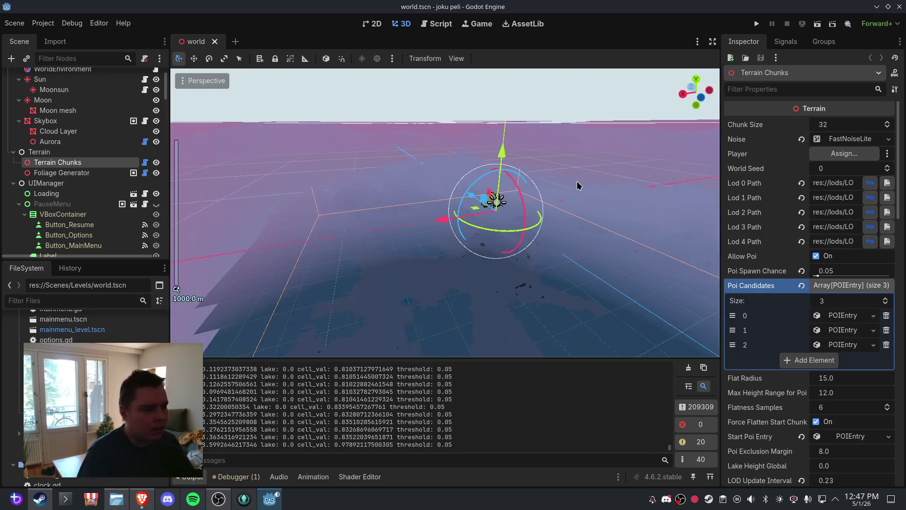
{"action": "scroll", "coordinate": [581, 199], "scroll_direction": "up", "scroll_amount": 2}
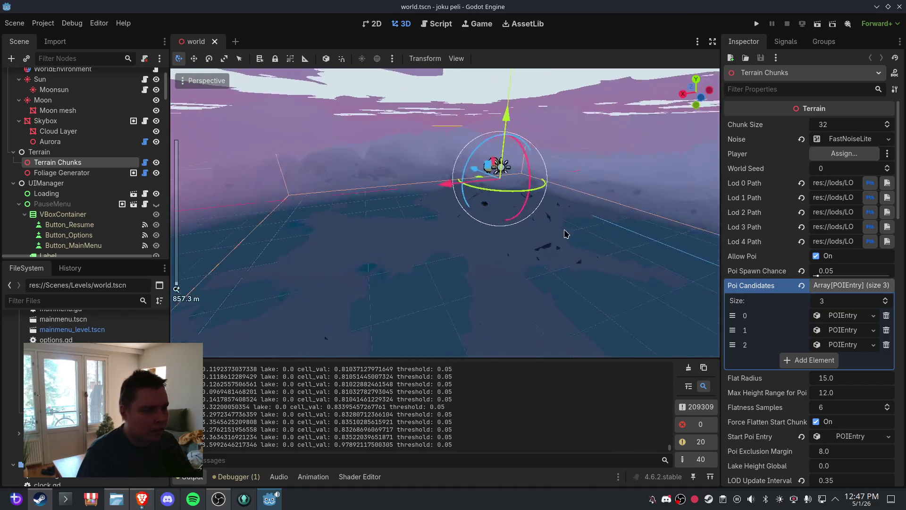
{"action": "scroll", "coordinate": [566, 233], "scroll_direction": "up", "scroll_amount": 1}
{"action": "mouse_move", "coordinate": [449, 244]}
{"action": "left_mouse_down"}
{"action": "mouse_move", "coordinate": [536, 244]}
{"action": "mouse_move", "coordinate": [380, 239]}
{"action": "mouse_move", "coordinate": [431, 239]}
{"action": "mouse_move", "coordinate": [444, 254]}
{"action": "mouse_move", "coordinate": [566, 245]}
{"action": "mouse_move", "coordinate": [473, 225]}
{"action": "mouse_move", "coordinate": [522, 242]}
{"action": "mouse_move", "coordinate": [433, 254]}
{"action": "mouse_move", "coordinate": [539, 239]}
{"action": "mouse_move", "coordinate": [516, 245]}
{"action": "mouse_move", "coordinate": [518, 263]}
{"action": "mouse_move", "coordinate": [480, 270]}
{"action": "left_mouse_up"}
{"action": "scroll", "coordinate": [535, 244], "scroll_direction": "down", "scroll_amount": 1}
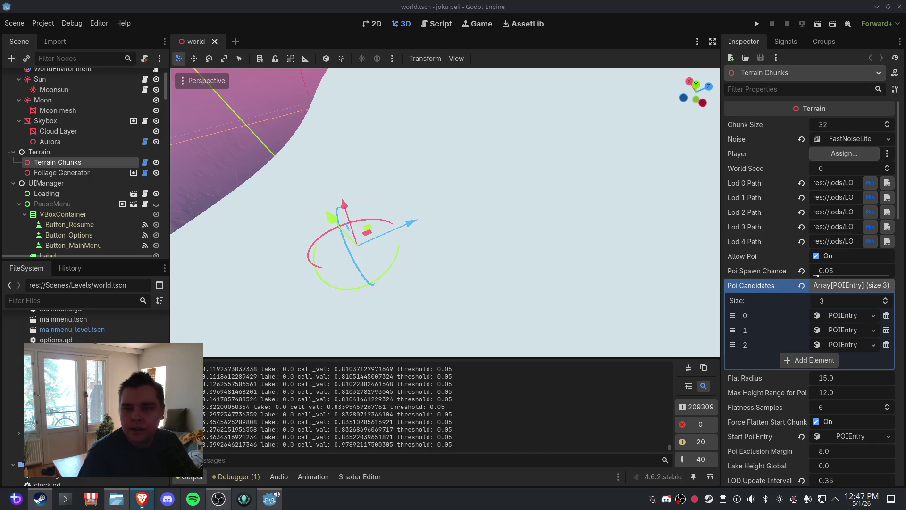
{"action": "mouse_move", "coordinate": [383, 140]}
{"action": "left_mouse_down"}
{"action": "mouse_move", "coordinate": [542, 173]}
{"action": "mouse_move", "coordinate": [530, 166]}
{"action": "mouse_move", "coordinate": [530, 221]}
{"action": "left_mouse_up"}
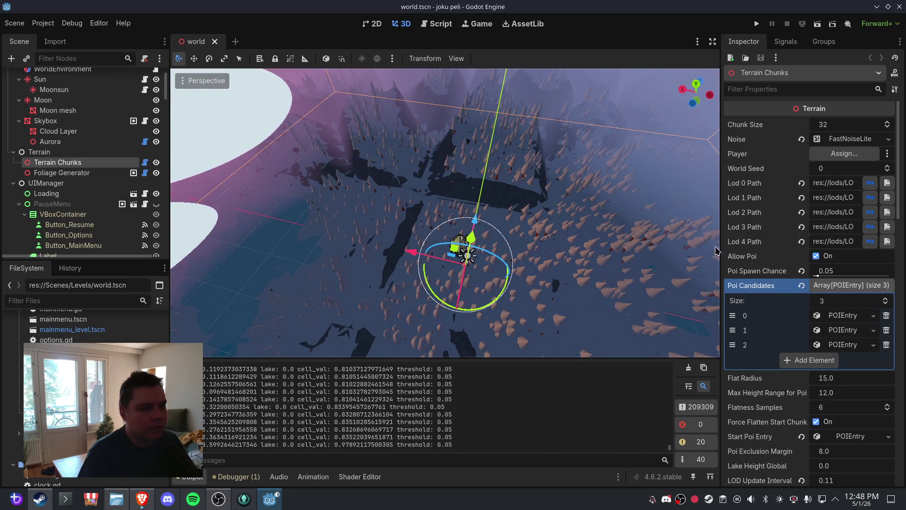
Change the River Noise frequency to 0.01 in the Inspector
{"action": "scroll", "coordinate": [847, 290], "scroll_direction": "down", "scroll_amount": 5}
{"action": "scroll", "coordinate": [847, 290], "scroll_direction": "down", "scroll_amount": 3}
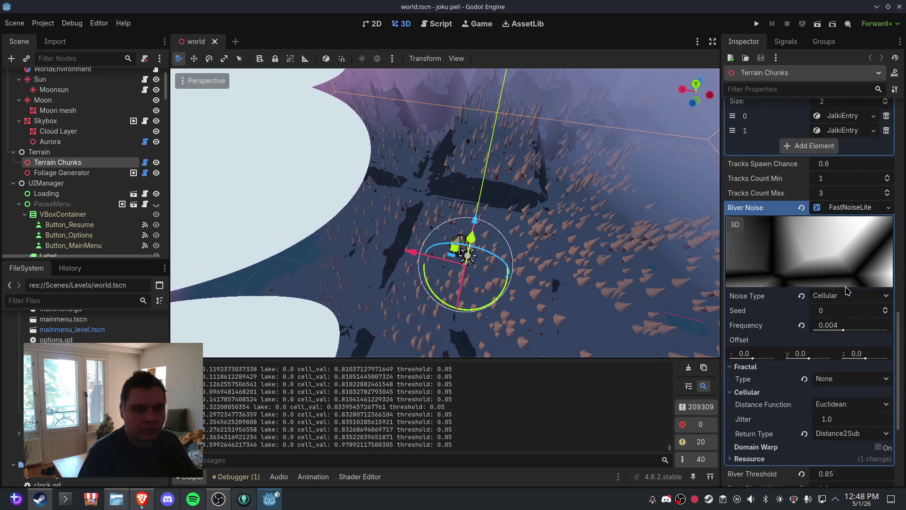
{"action": "left_click", "coordinate": [827, 324]}
{"action": "type", "text": "0.01"}
{"action": "key", "text": "Return"}
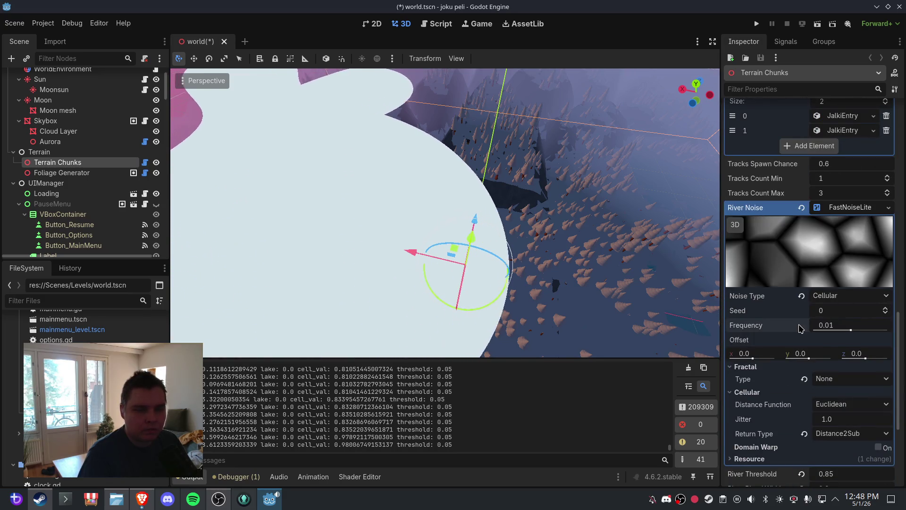
Save world.tscn and close it to reload the terrain
{"action": "left_click", "coordinate": [14, 23]}
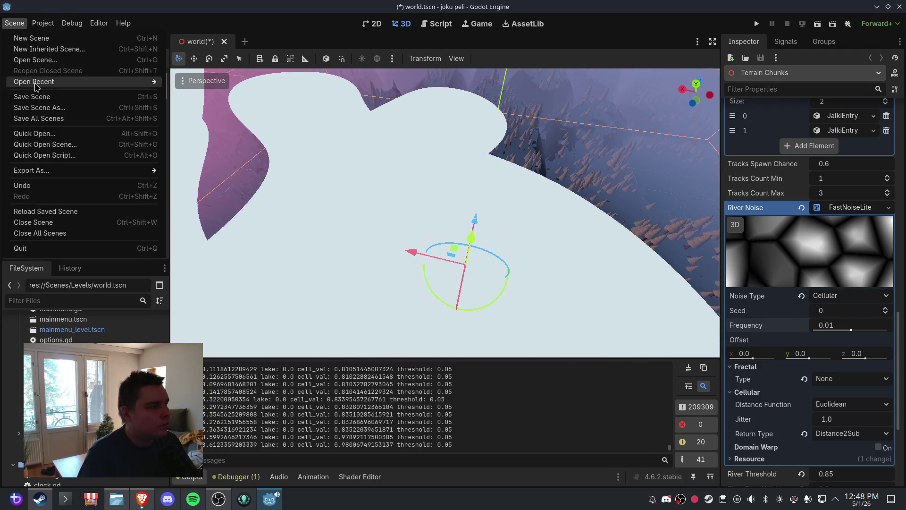
{"action": "left_click", "coordinate": [28, 81]}
{"action": "left_click", "coordinate": [224, 41]}
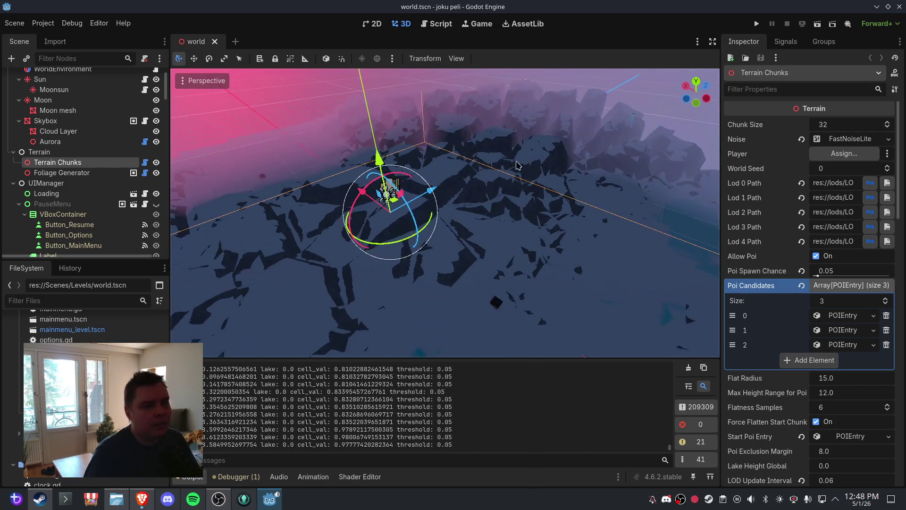
{"action": "scroll", "coordinate": [510, 189], "scroll_direction": "down", "scroll_amount": 3}
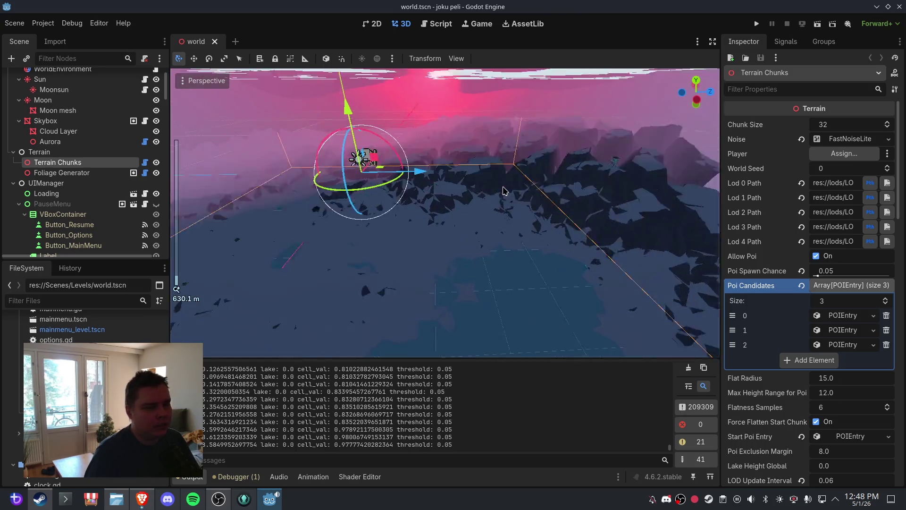
{"action": "scroll", "coordinate": [503, 188], "scroll_direction": "down", "scroll_amount": 2}
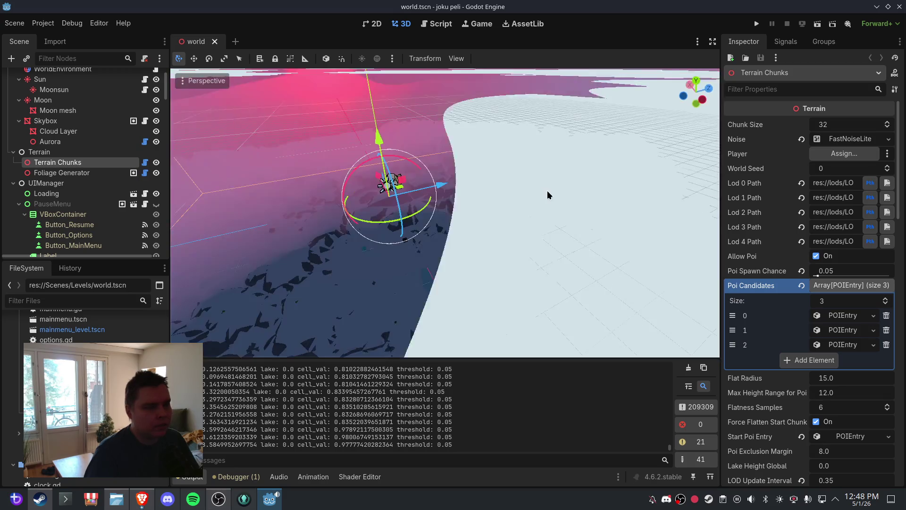
{"action": "scroll", "coordinate": [543, 194], "scroll_direction": "up", "scroll_amount": 4}
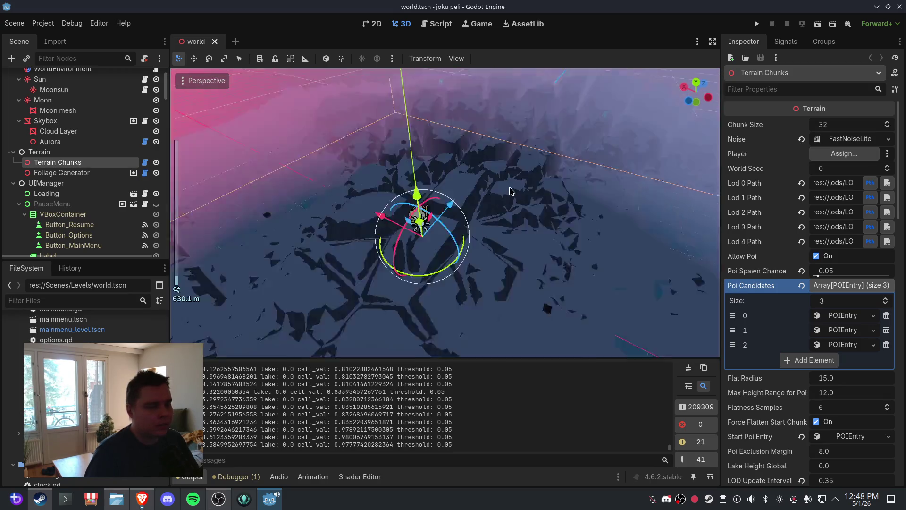
{"action": "scroll", "coordinate": [510, 190], "scroll_direction": "up", "scroll_amount": 2}
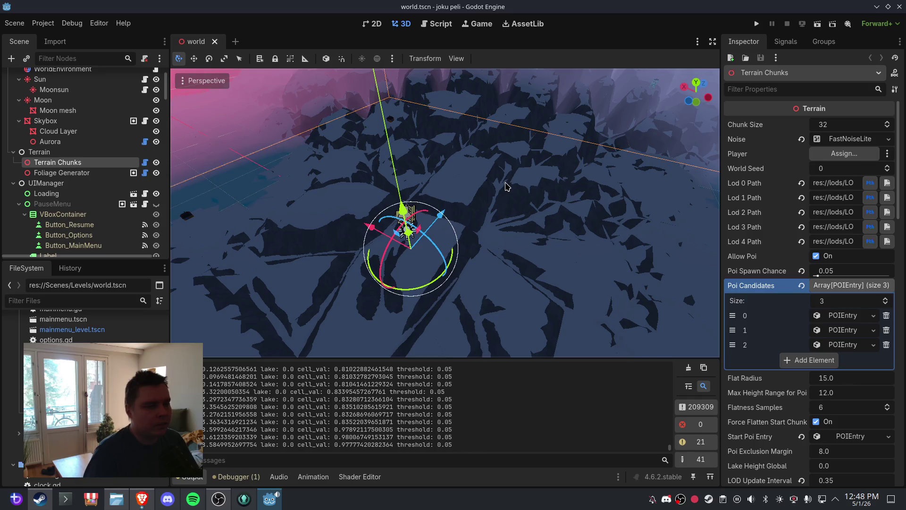
{"action": "scroll", "coordinate": [507, 186], "scroll_direction": "down", "scroll_amount": 2}
{"action": "mouse_move", "coordinate": [507, 186]}
{"action": "left_mouse_down"}
{"action": "mouse_move", "coordinate": [510, 168]}
{"action": "mouse_move", "coordinate": [494, 168]}
{"action": "mouse_move", "coordinate": [595, 164]}
{"action": "mouse_move", "coordinate": [543, 236]}
{"action": "mouse_move", "coordinate": [515, 314]}
{"action": "left_mouse_up"}
{"action": "scroll", "coordinate": [473, 233], "scroll_direction": "up", "scroll_amount": 2}
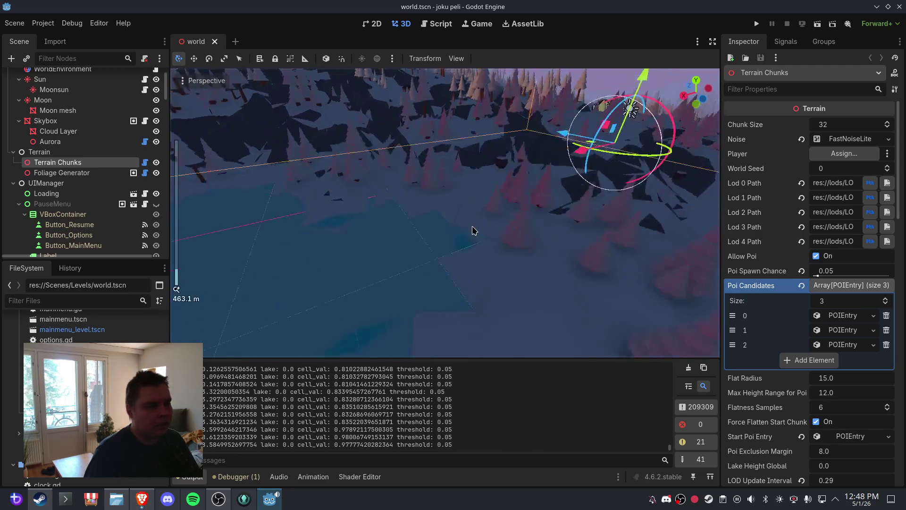
{"action": "left_click_drag", "start_coordinate": [426, 217], "coordinate": [482, 217]}
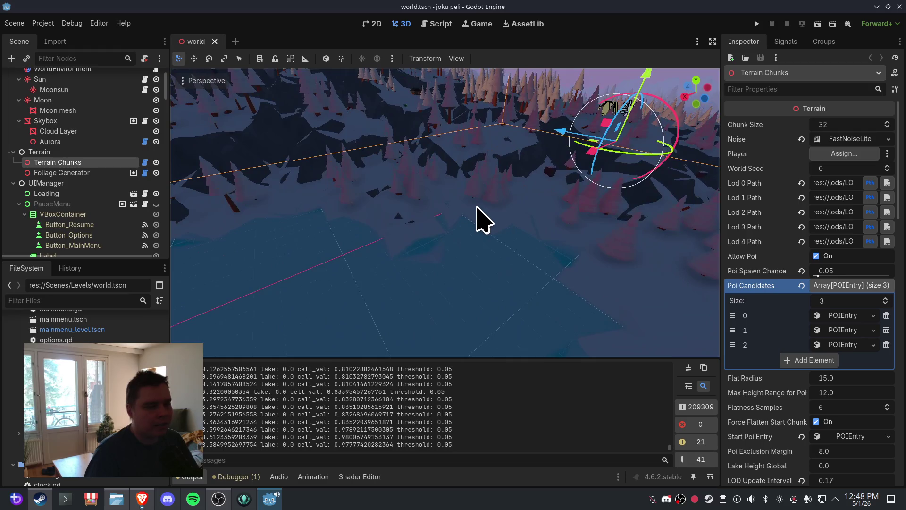
{"action": "left_click_drag", "start_coordinate": [631, 229], "coordinate": [530, 226]}
{"action": "scroll", "coordinate": [533, 215], "scroll_direction": "down", "scroll_amount": 5}
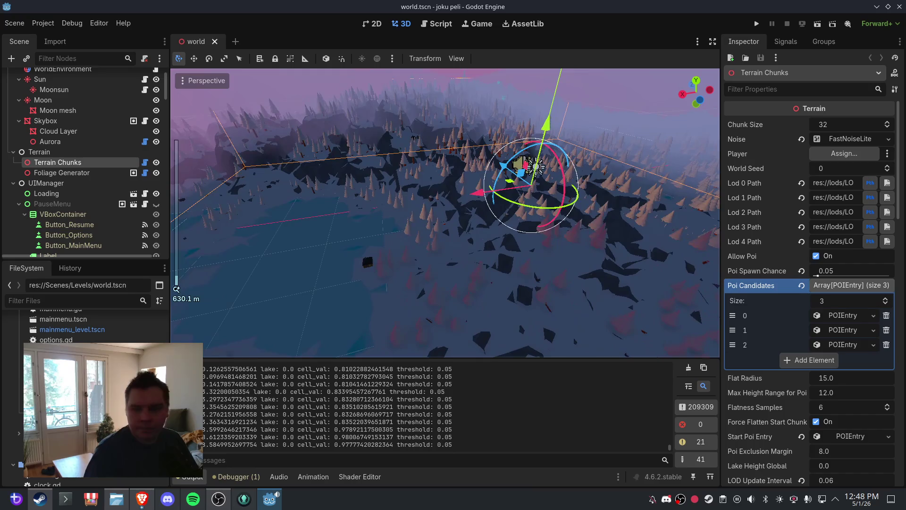
{"action": "key", "text": "ctrl+z"}
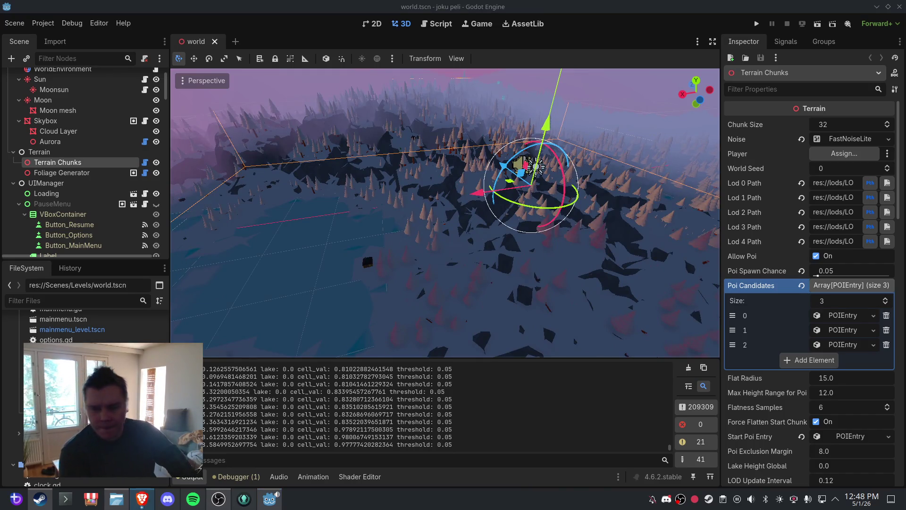
{"action": "key", "text": "ctrl+z"}
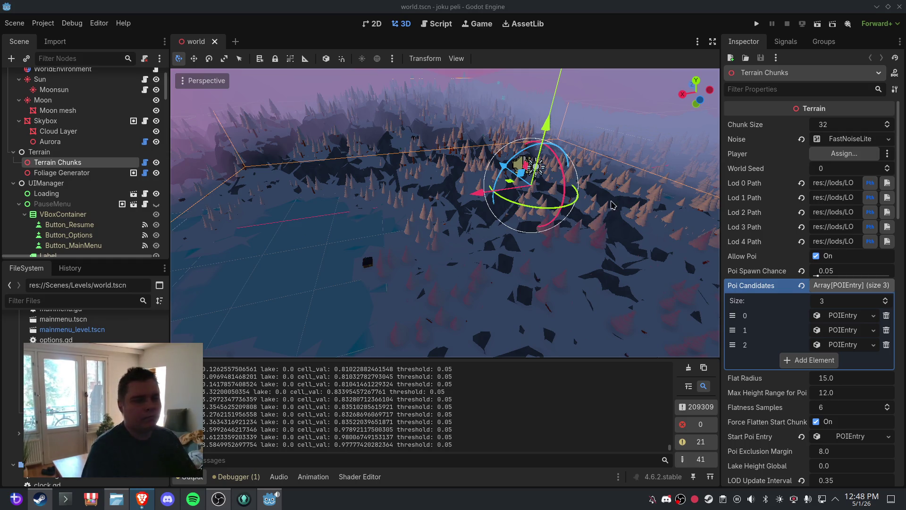
{"action": "mouse_move", "coordinate": [608, 203]}
{"action": "left_mouse_down"}
{"action": "mouse_move", "coordinate": [477, 170]}
{"action": "mouse_move", "coordinate": [462, 213]}
{"action": "mouse_move", "coordinate": [567, 185]}
{"action": "left_mouse_up"}
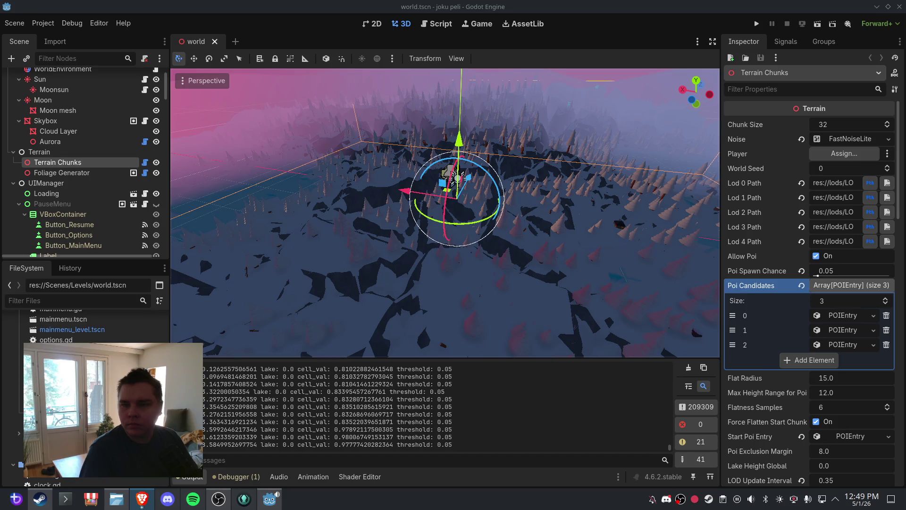
{"action": "left_click", "coordinate": [437, 23]}
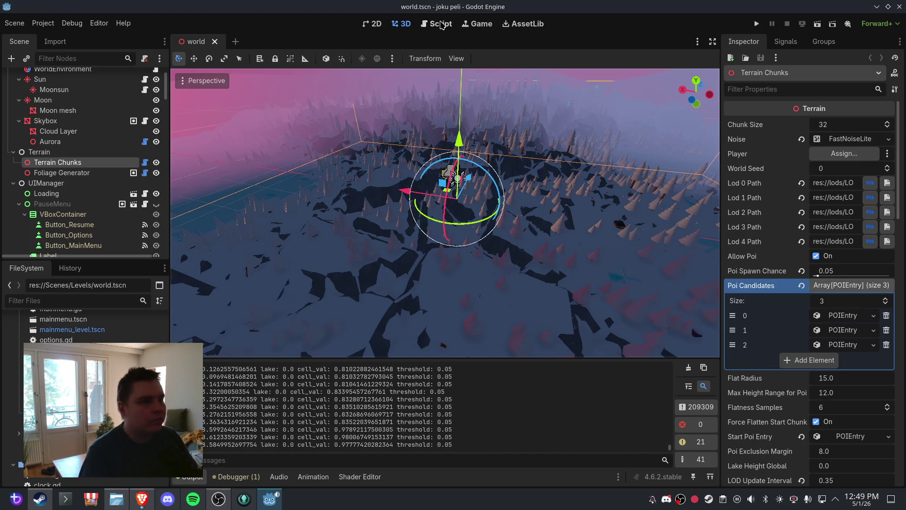
Replace the selected get_terrain_height function in chunk.gd with the pasted river-carving version
{"action": "scroll", "coordinate": [430, 194], "scroll_direction": "up", "scroll_amount": 5}
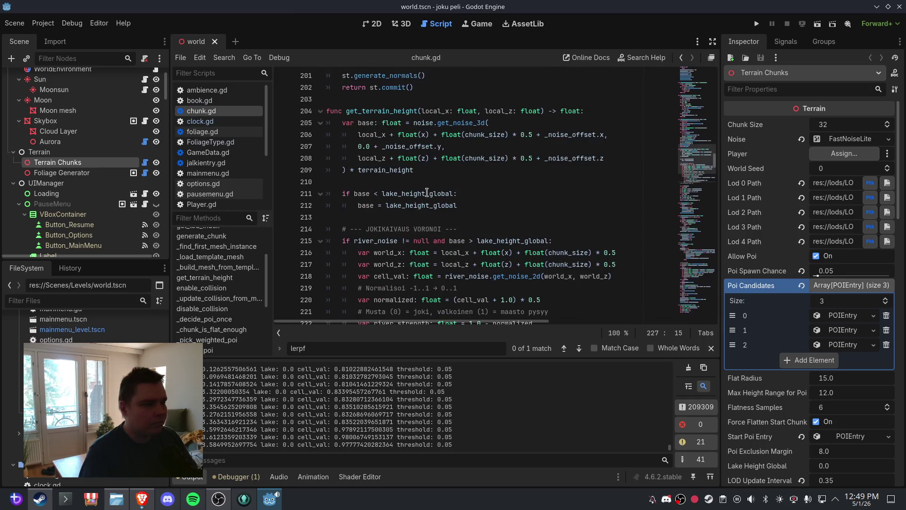
{"action": "mouse_move", "coordinate": [331, 111]}
{"action": "left_mouse_down"}
{"action": "mouse_move", "coordinate": [425, 217]}
{"action": "mouse_move", "coordinate": [472, 151]}
{"action": "mouse_move", "coordinate": [500, 221]}
{"action": "left_mouse_up"}
{"action": "key", "text": "ctrl+v"}
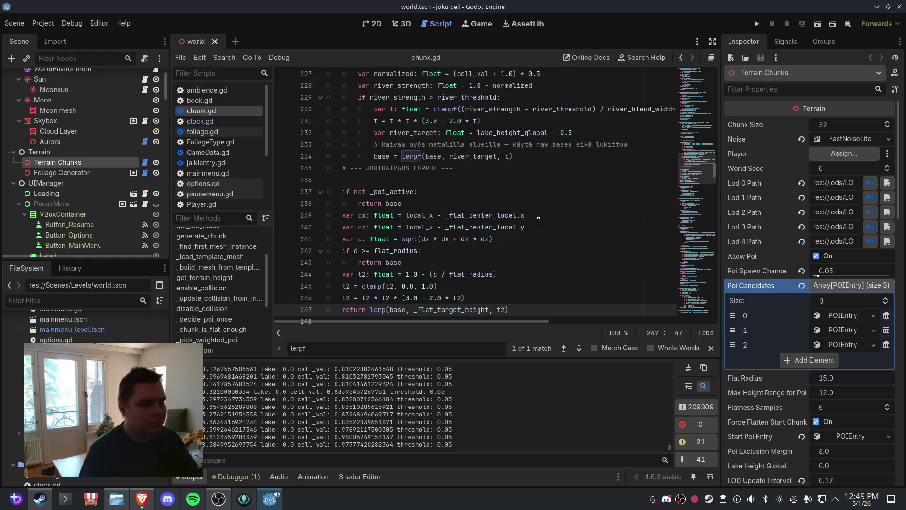
Save, clear the Output log, and close and reopen the world scene from the 3D view
{"action": "left_click", "coordinate": [14, 23]}
{"action": "left_click", "coordinate": [29, 97]}
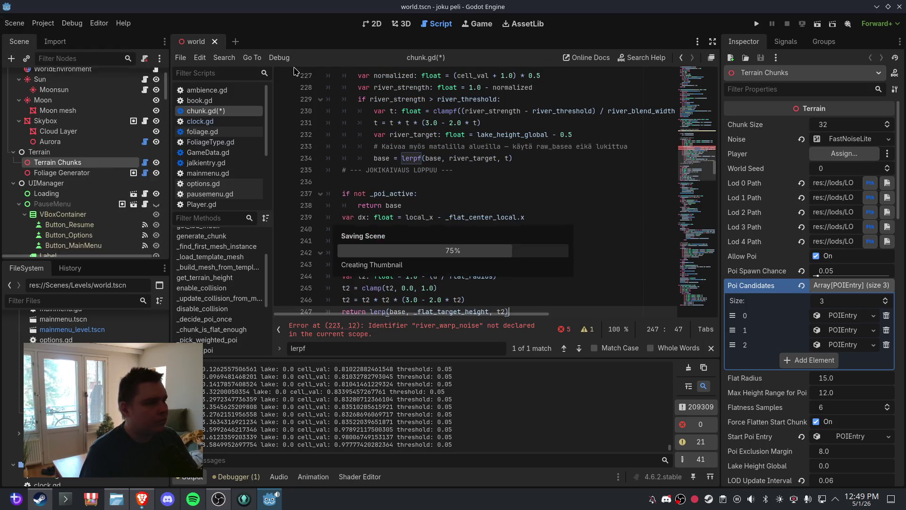
{"action": "left_click", "coordinate": [402, 23]}
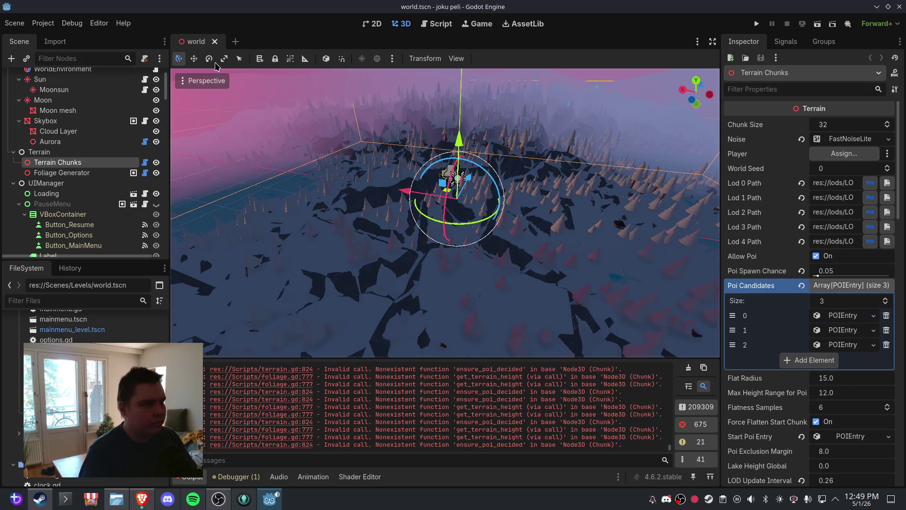
{"action": "left_click", "coordinate": [215, 42]}
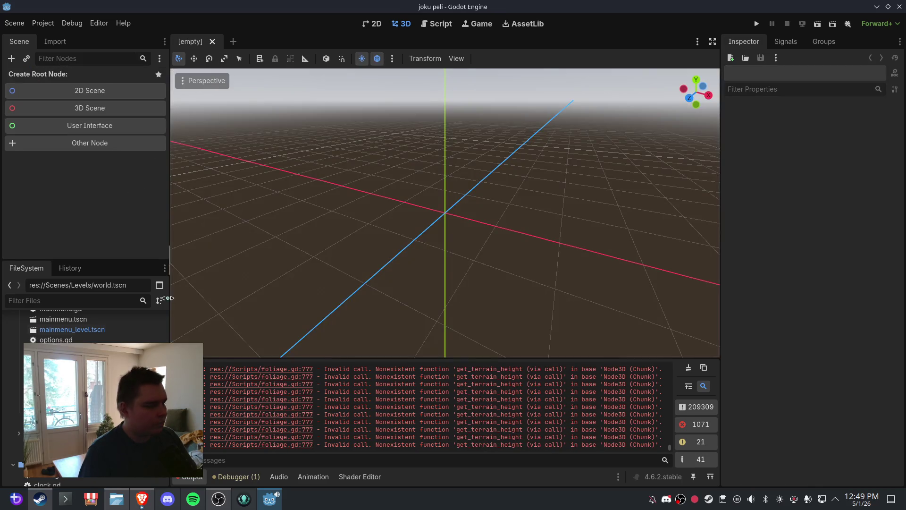
{"action": "left_click", "coordinate": [689, 368]}
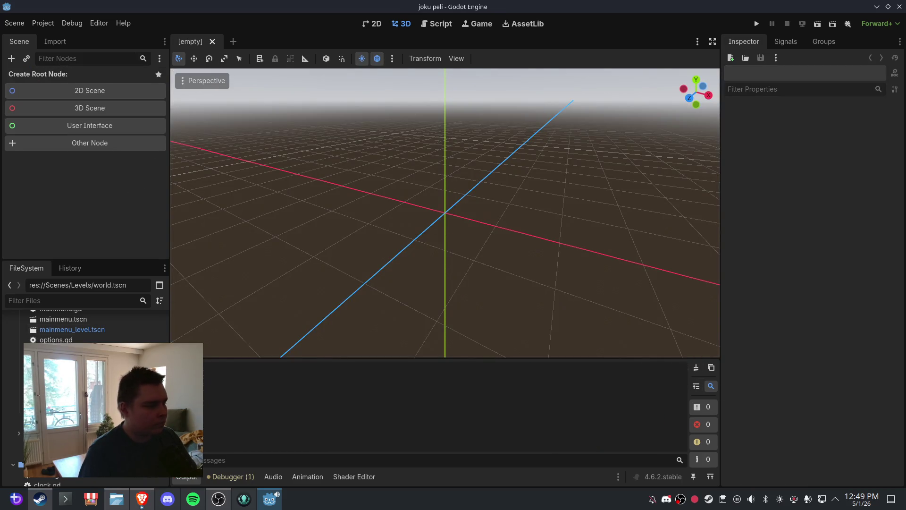
{"action": "key", "text": "ctrl+shift+t"}
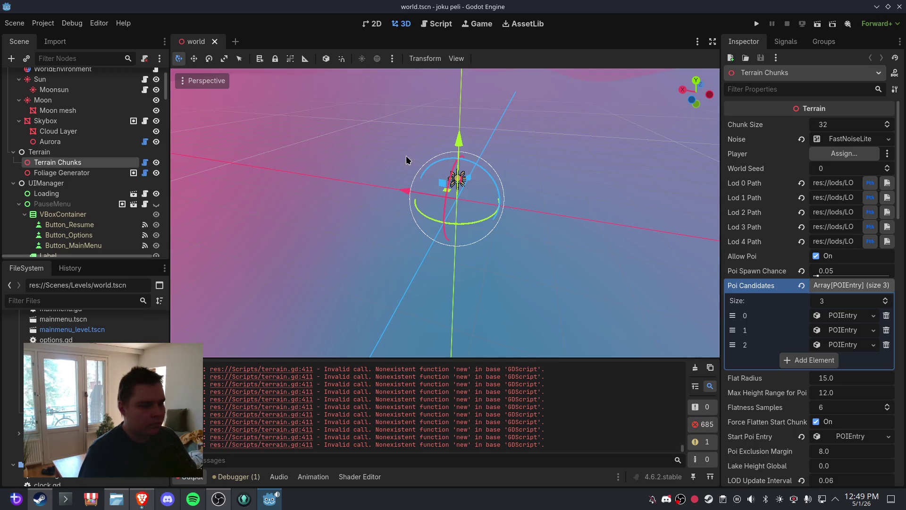
{"action": "left_click", "coordinate": [430, 24]}
{"action": "scroll", "coordinate": [228, 184], "scroll_direction": "down", "scroll_amount": 3}
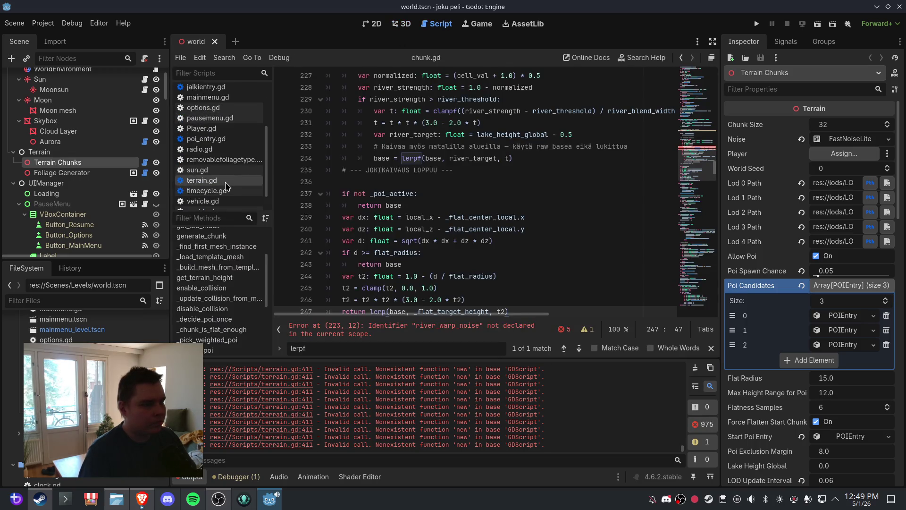
{"action": "left_click", "coordinate": [222, 180]}
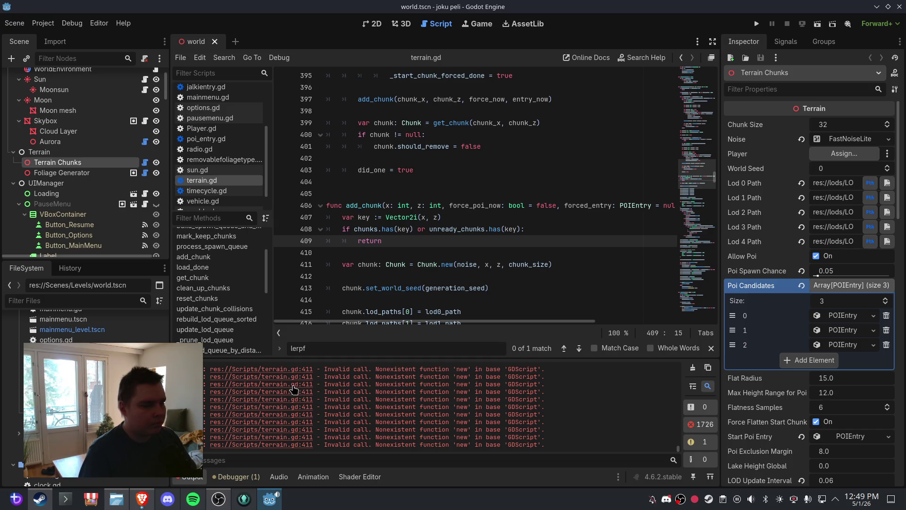
{"action": "left_click", "coordinate": [416, 266]}
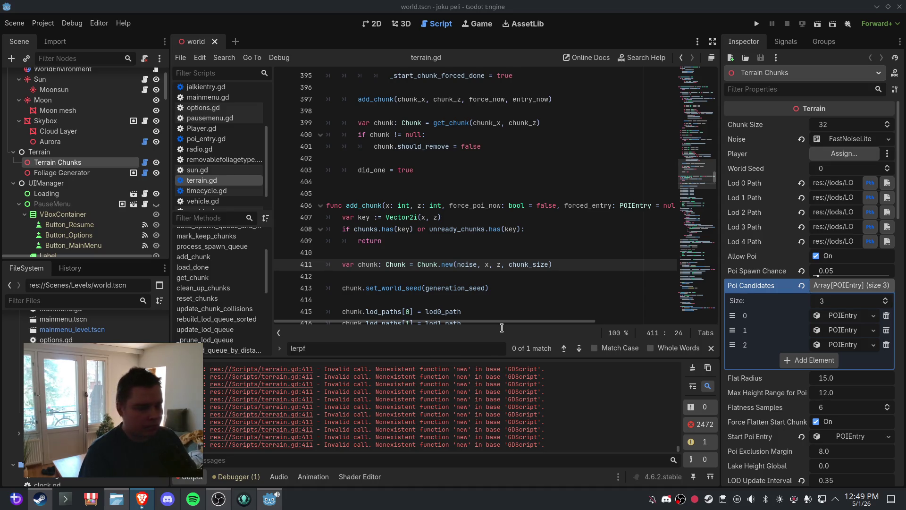
{"action": "left_click_drag", "start_coordinate": [569, 414], "coordinate": [203, 414]}
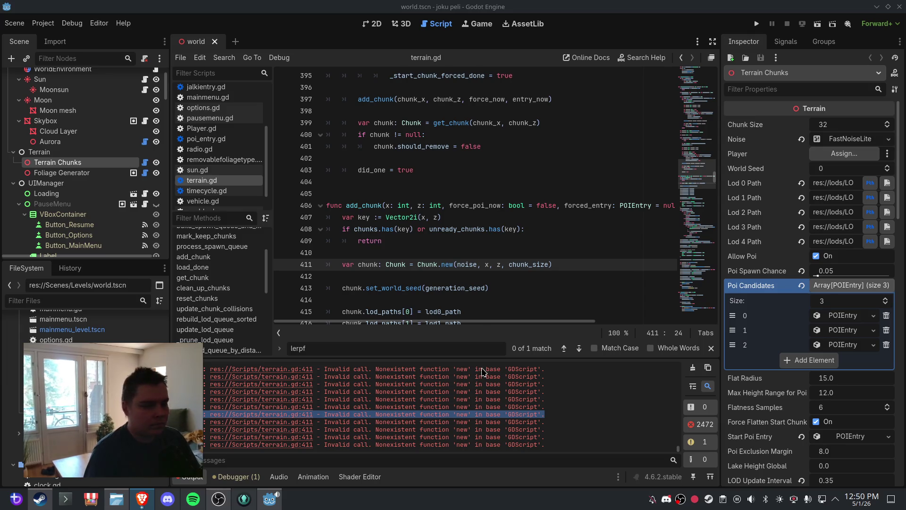
{"action": "left_click", "coordinate": [491, 400]}
{"action": "left_click", "coordinate": [401, 23]}
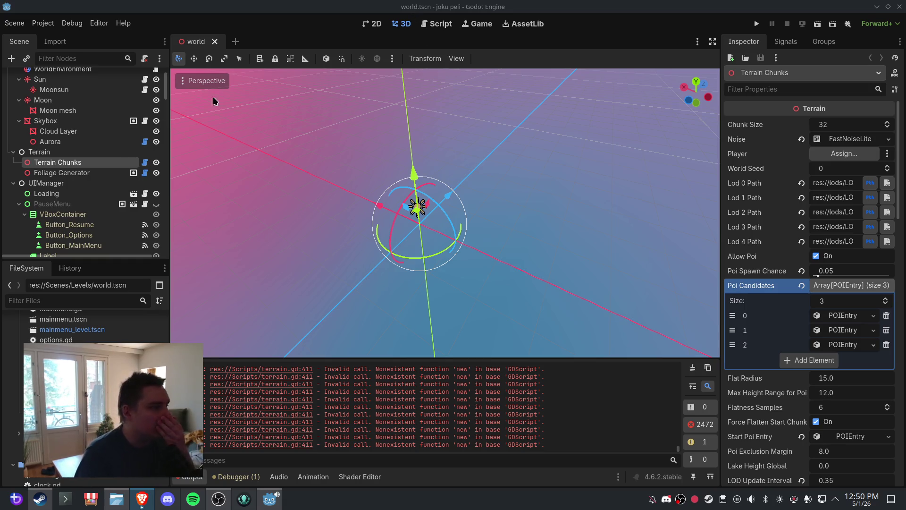
Clear Terrain Chunks' River Noise and assign a new FastNoiseLite
{"action": "left_click", "coordinate": [80, 163]}
{"action": "scroll", "coordinate": [846, 320], "scroll_direction": "down", "scroll_amount": 10}
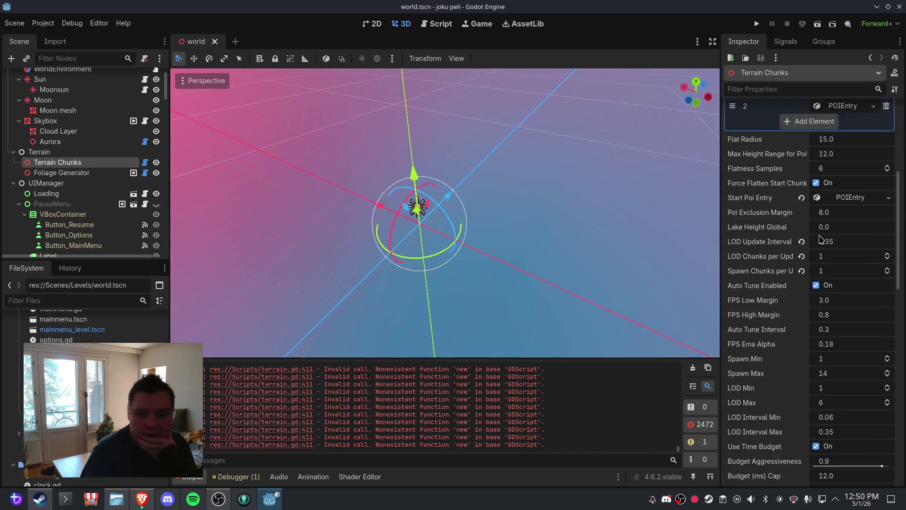
{"action": "scroll", "coordinate": [848, 335], "scroll_direction": "down", "scroll_amount": 5}
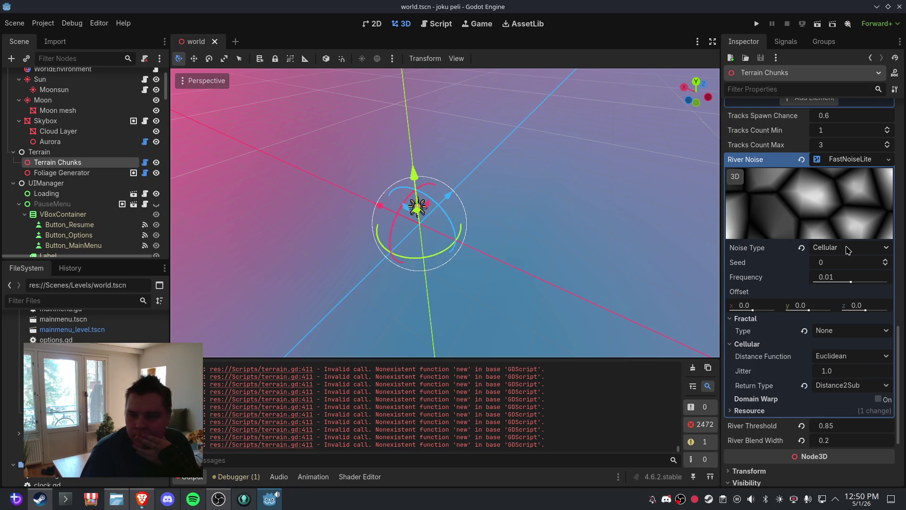
{"action": "scroll", "coordinate": [852, 260], "scroll_direction": "up", "scroll_amount": 3}
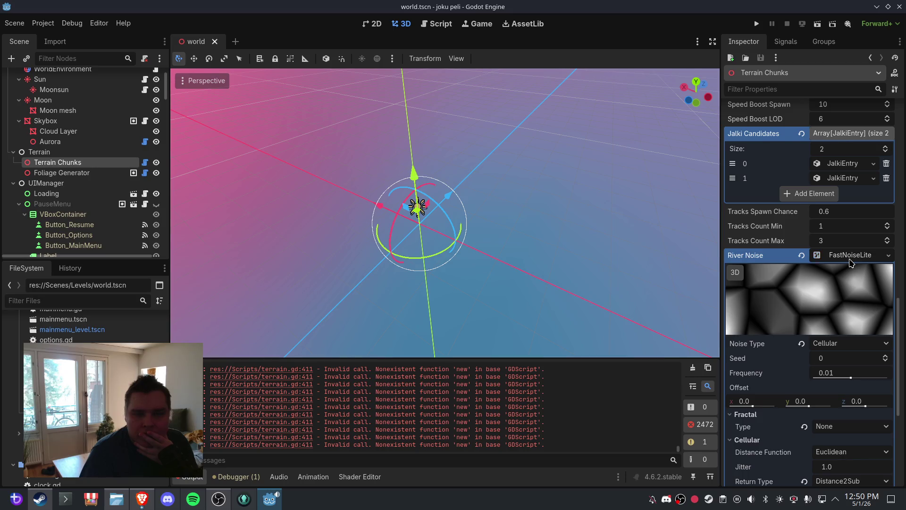
{"action": "left_click", "coordinate": [850, 255]}
{"action": "left_click", "coordinate": [802, 276]}
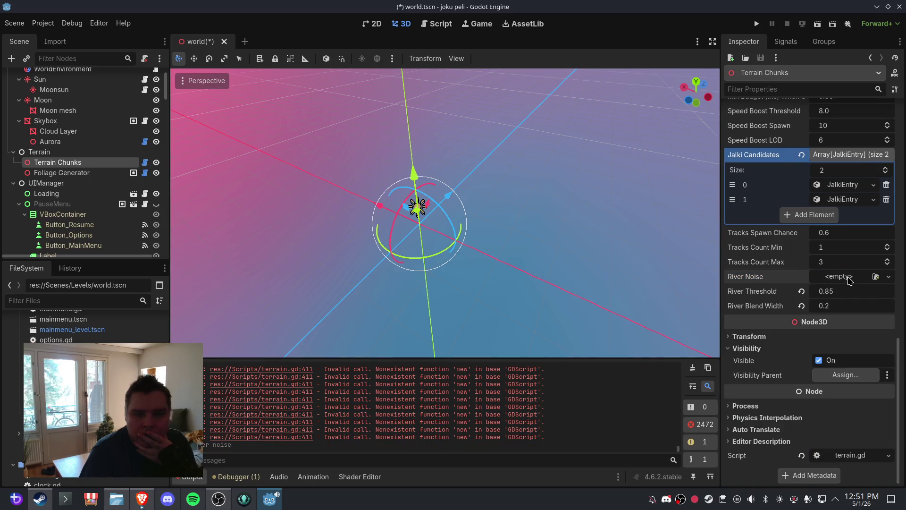
{"action": "left_click", "coordinate": [888, 276]}
{"action": "left_click", "coordinate": [856, 302]}
{"action": "left_click", "coordinate": [850, 277]}
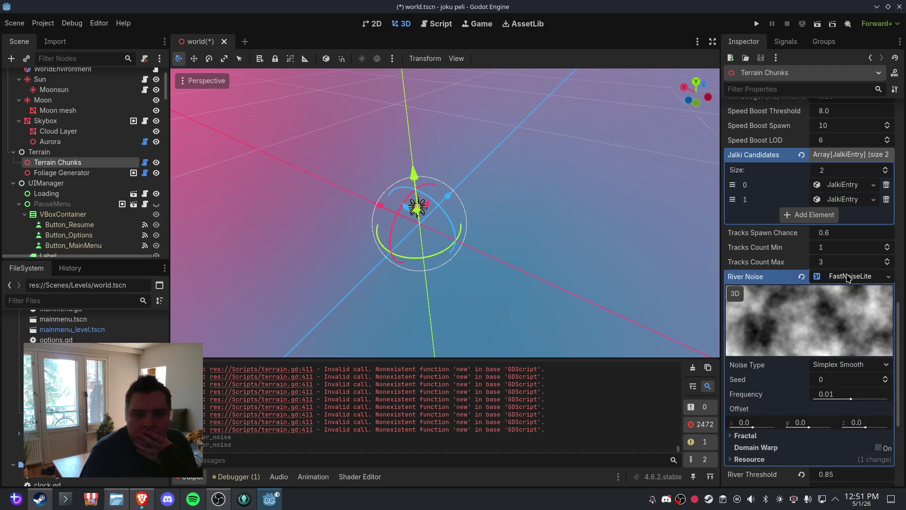
Set the new River Noise to Cellular type with frequency 0.005
{"action": "scroll", "coordinate": [850, 295], "scroll_direction": "down", "scroll_amount": 3}
{"action": "left_click", "coordinate": [845, 272]}
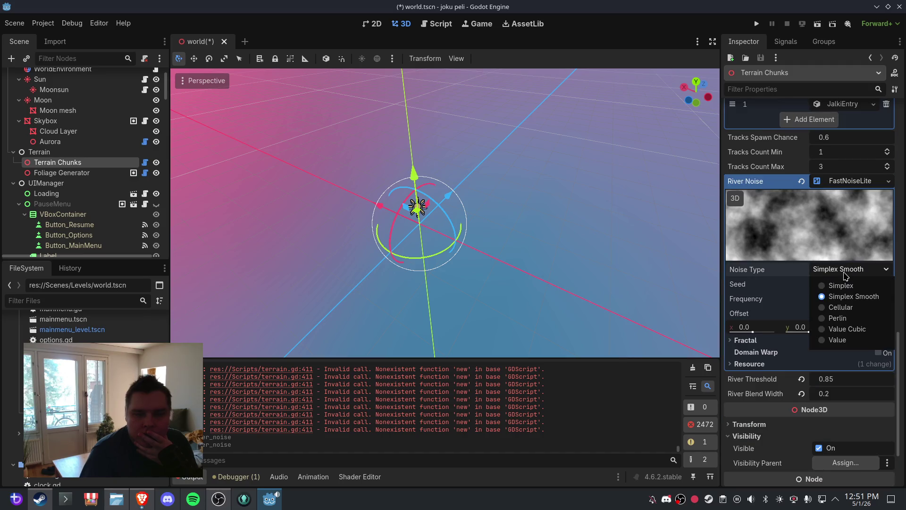
{"action": "left_click", "coordinate": [841, 308]}
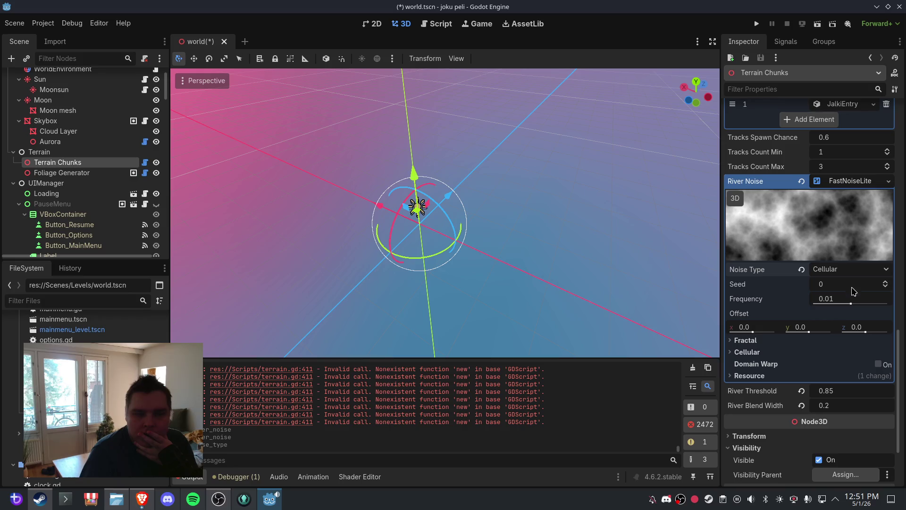
{"action": "left_click", "coordinate": [853, 298]}
{"action": "type", "text": "0.005"}
{"action": "key", "text": "Return"}
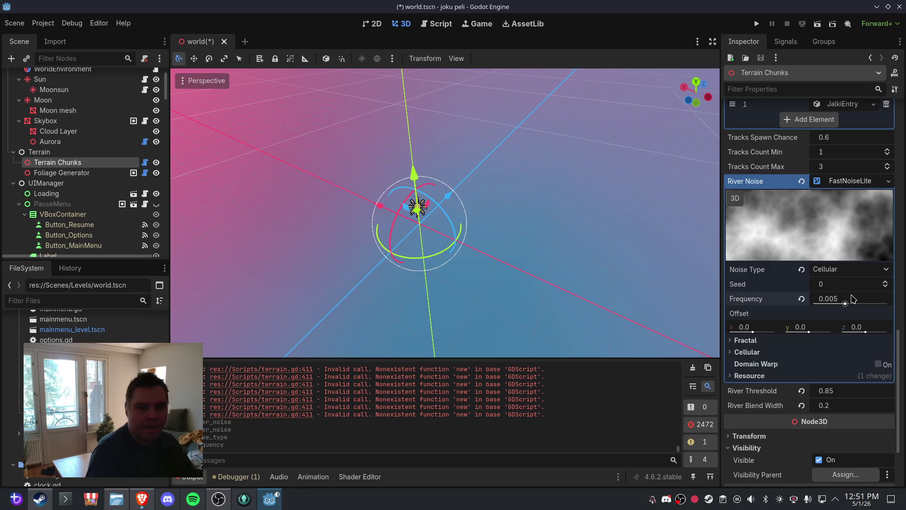
Set Fractal Type to None and the cellular return type to Distance2Sub, keeping Euclidean distance
{"action": "left_click", "coordinate": [749, 340]}
{"action": "left_click", "coordinate": [857, 352]}
{"action": "left_click", "coordinate": [857, 370]}
{"action": "scroll", "coordinate": [851, 338], "scroll_direction": "down", "scroll_amount": 3}
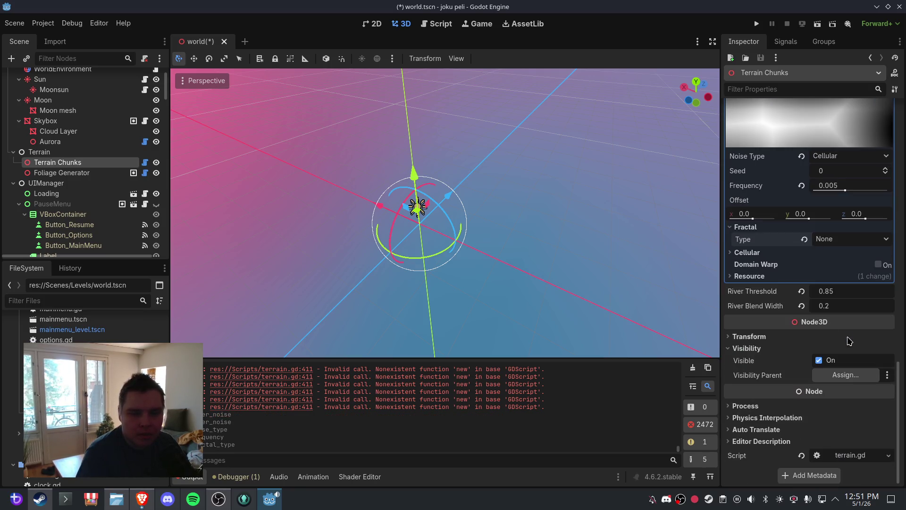
{"action": "left_click", "coordinate": [746, 252]}
{"action": "left_click", "coordinate": [845, 265]}
{"action": "left_click", "coordinate": [845, 267]}
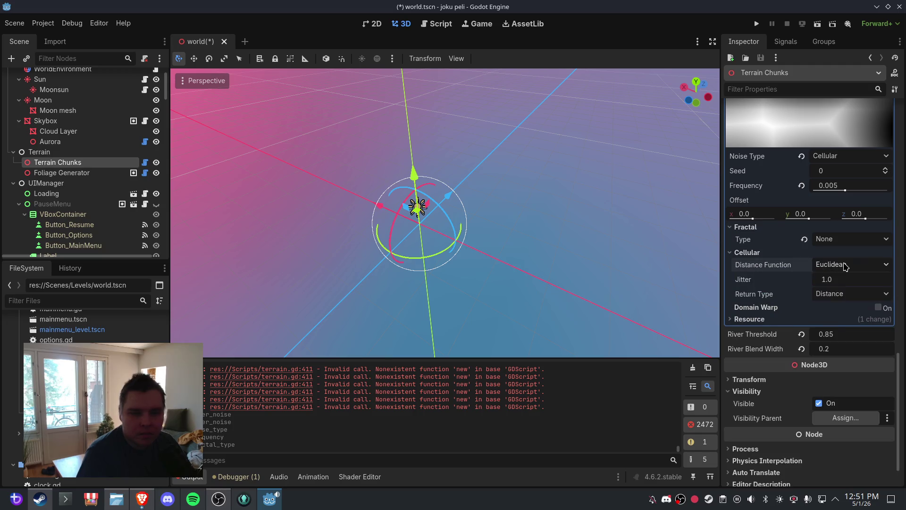
{"action": "left_click", "coordinate": [845, 293]}
{"action": "left_click", "coordinate": [853, 356]}
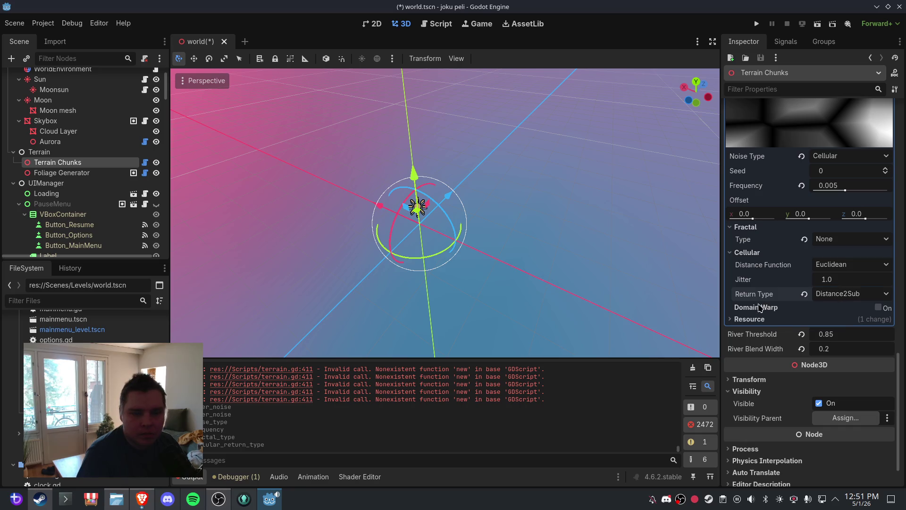
Enable Domain Warp on the River Noise and save the world scene
{"action": "left_click", "coordinate": [878, 308]}
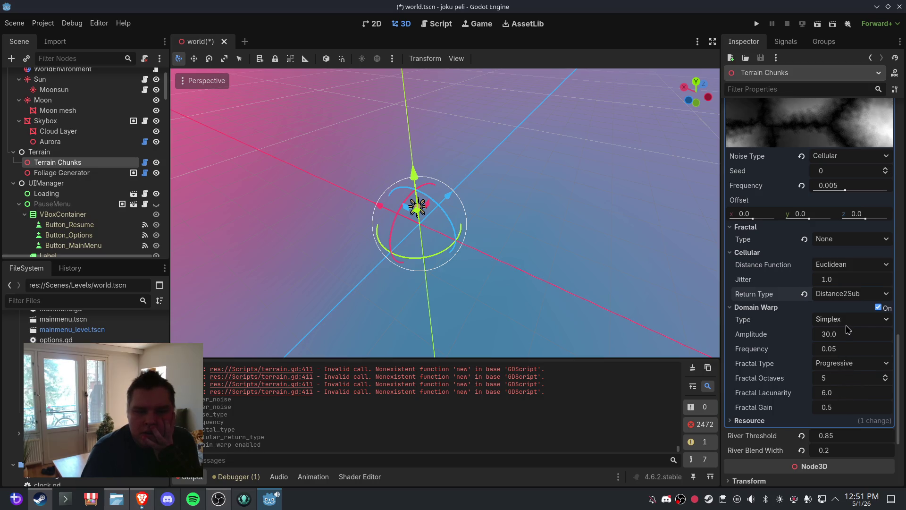
{"action": "left_click", "coordinate": [14, 24]}
{"action": "left_click", "coordinate": [22, 95]}
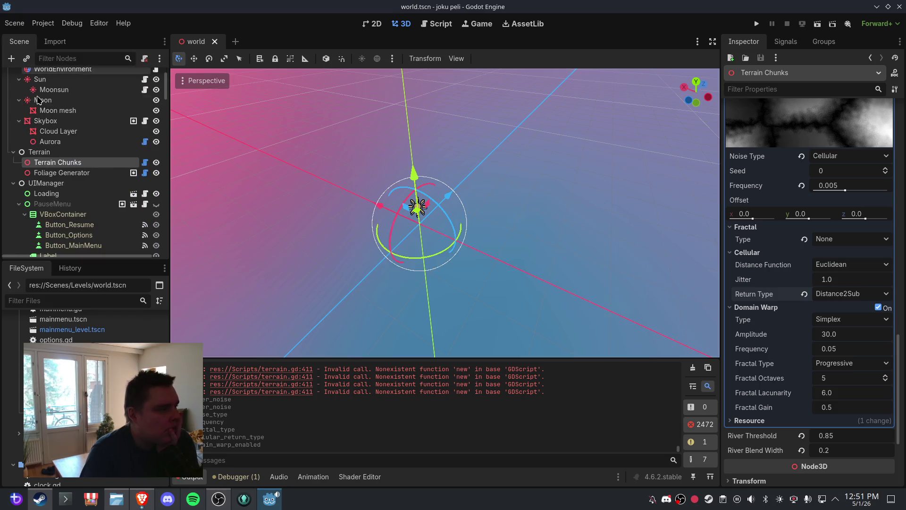
Reload the world scene and follow the terrain.gd:411 error link
{"action": "left_click", "coordinate": [215, 42]}
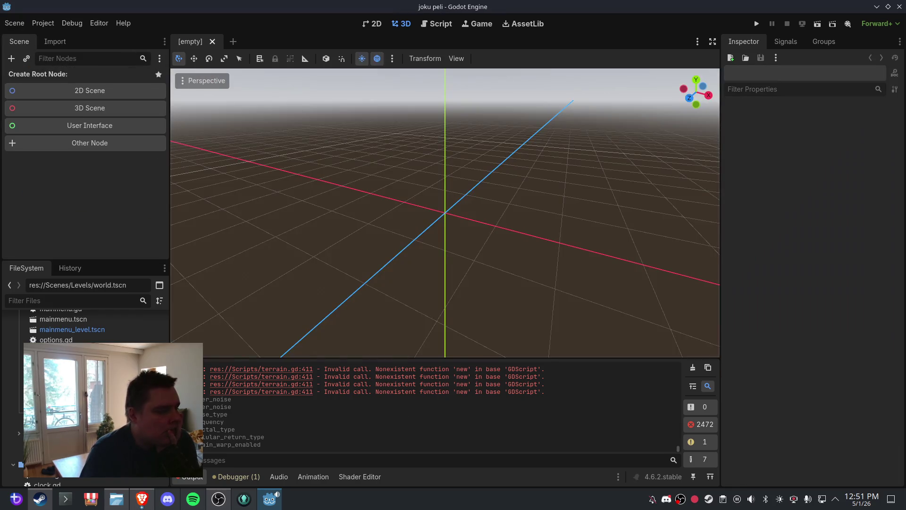
{"action": "key", "text": "ctrl+shift+t"}
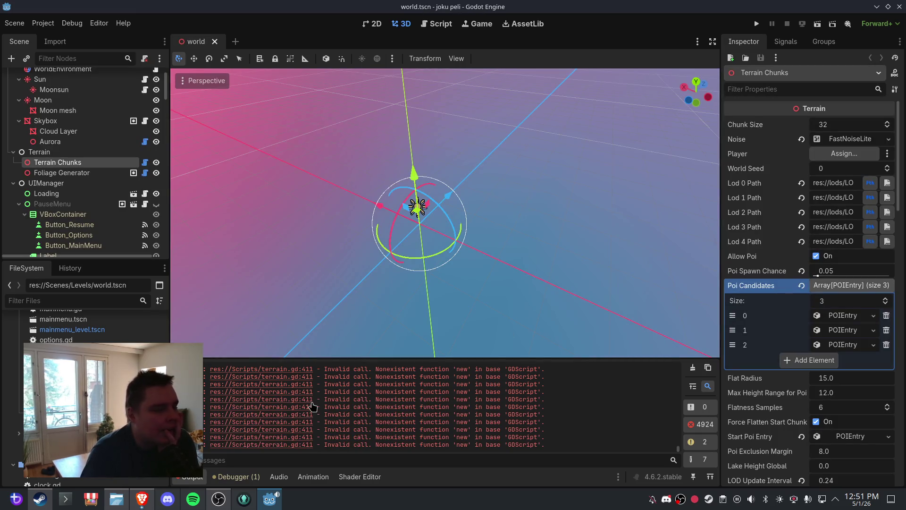
{"action": "left_click", "coordinate": [306, 404]}
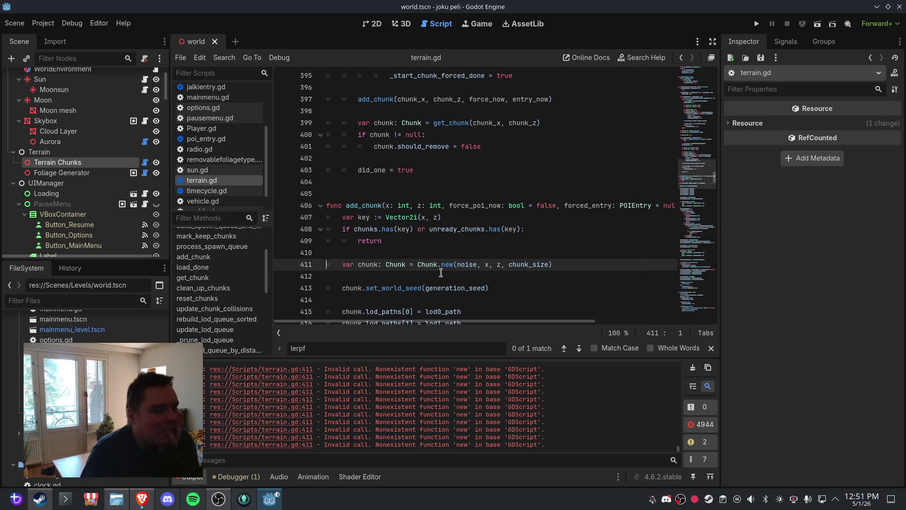
Clear the lerpf search and select the failing Chunk.new line 411
{"action": "key", "text": "BackSpace"}
{"action": "key", "text": "BackSpace"}
{"action": "key", "text": "BackSpace"}
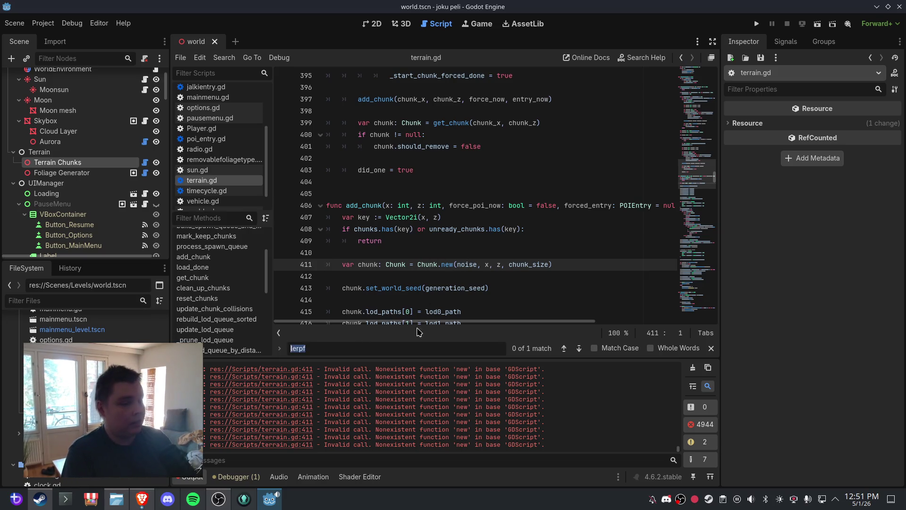
{"action": "mouse_move", "coordinate": [560, 264]}
{"action": "left_mouse_down"}
{"action": "mouse_move", "coordinate": [330, 250]}
{"action": "mouse_move", "coordinate": [325, 207]}
{"action": "mouse_move", "coordinate": [325, 263]}
{"action": "left_mouse_up"}
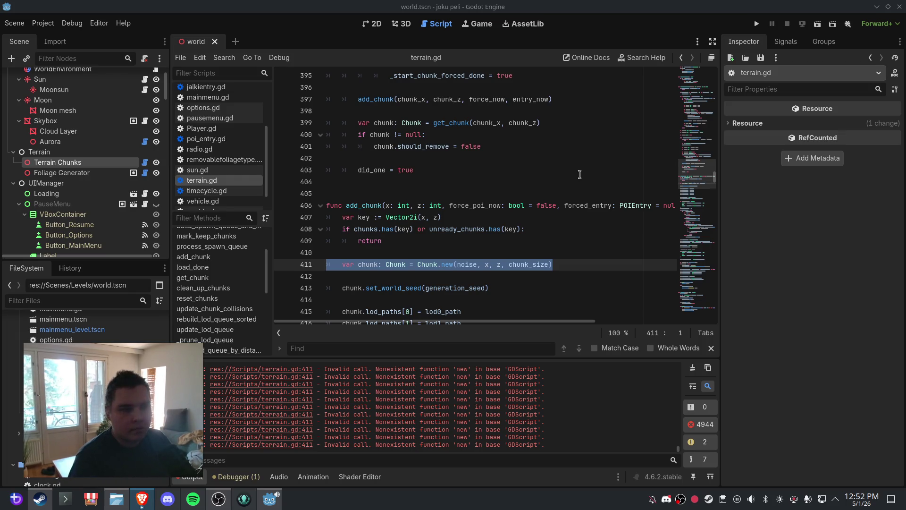
{"action": "left_click_drag", "start_coordinate": [705, 81], "coordinate": [707, 98]}
Replace terrain.gd's river exports with new river_warp_noise and river_warp_strength declarations
{"action": "scroll", "coordinate": [590, 136], "scroll_direction": "down", "scroll_amount": 6}
{"action": "scroll", "coordinate": [589, 136], "scroll_direction": "up", "scroll_amount": 1}
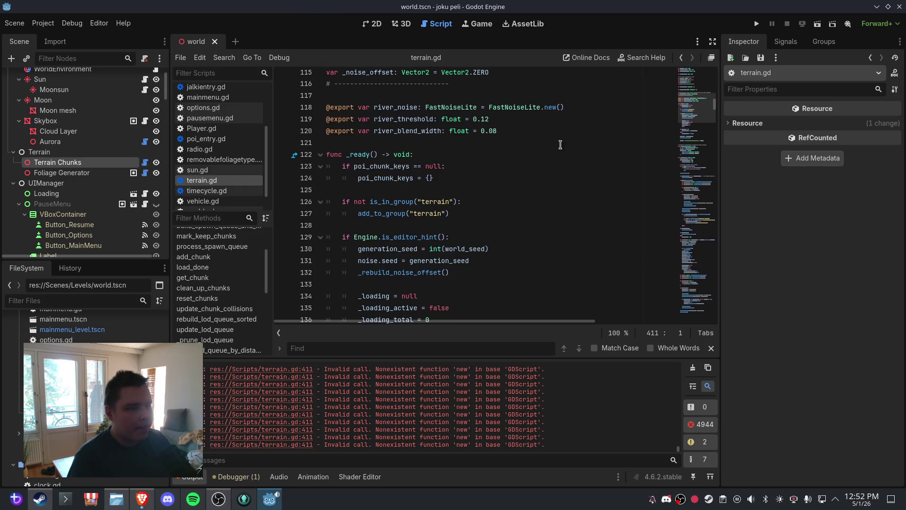
{"action": "left_click_drag", "start_coordinate": [522, 137], "coordinate": [326, 108]}
{"action": "type", "text": "@export var river_noise: FastNoiseLite @export var river_threshold: float = 0.12 @export var river_blend_width: float = 0.08 @export var river_warp_noise: FastNoiseLite @export var river_warp_strength: float = 30.0"}
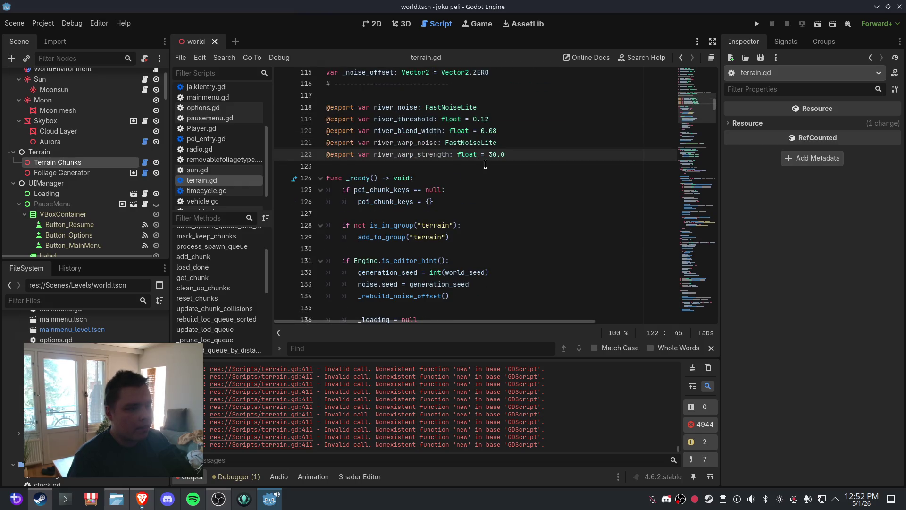
{"action": "key", "text": "Up"}
Save terrain.gd, clear the Output log, and reload the world scene
{"action": "left_click", "coordinate": [14, 23]}
{"action": "left_click", "coordinate": [23, 97]}
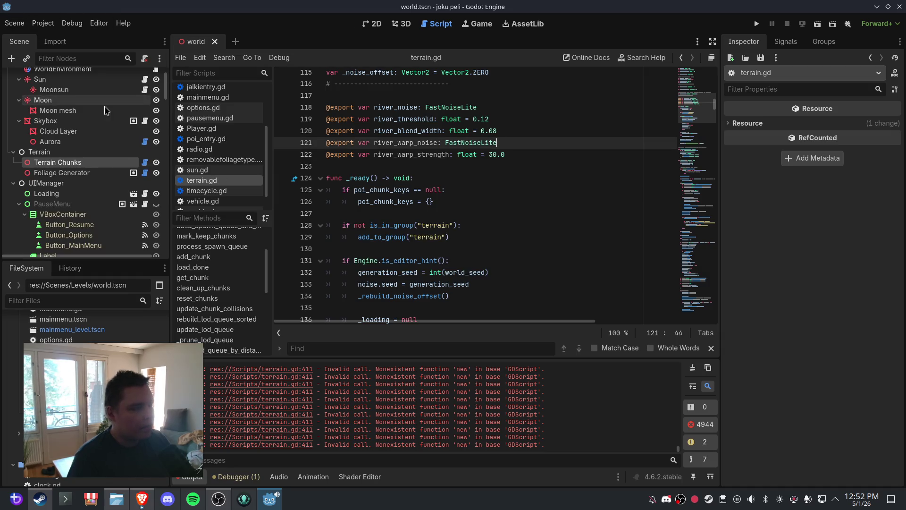
{"action": "left_click", "coordinate": [694, 369]}
{"action": "left_click", "coordinate": [393, 26]}
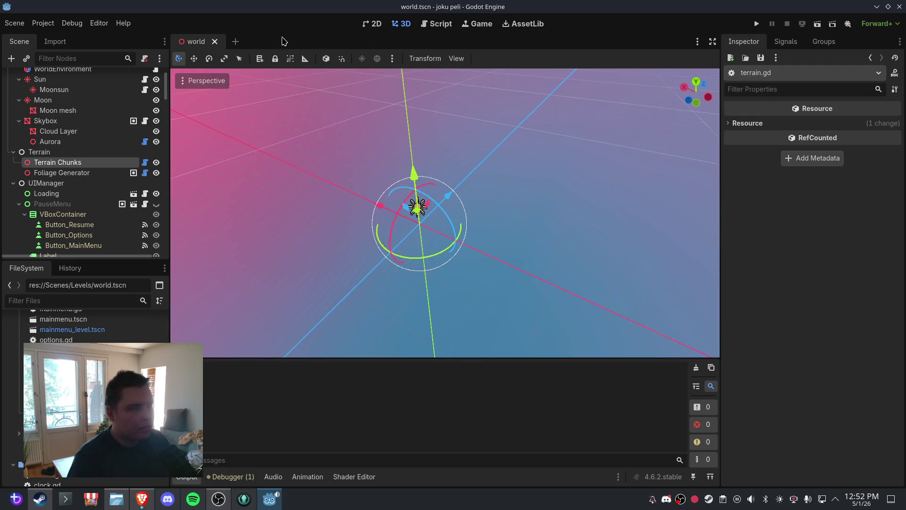
{"action": "left_click", "coordinate": [216, 42]}
{"action": "key", "text": "ctrl+shift+t"}
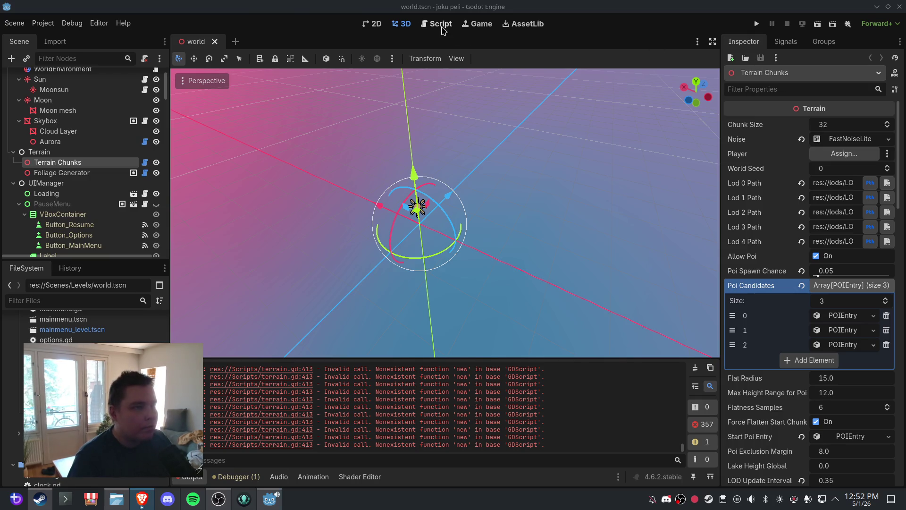
Paste the null-check block creating river_noise and river_warp_noise at the start of _ready
{"action": "left_click", "coordinate": [437, 24]}
{"action": "scroll", "coordinate": [221, 199], "scroll_direction": "down", "scroll_amount": 2}
{"action": "left_click", "coordinate": [365, 170]}
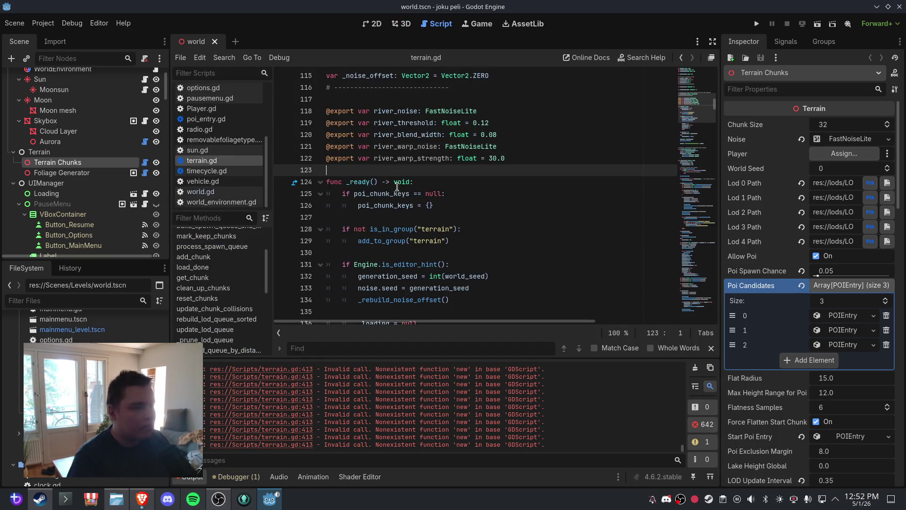
{"action": "left_click", "coordinate": [425, 177]}
{"action": "key", "text": "Return"}
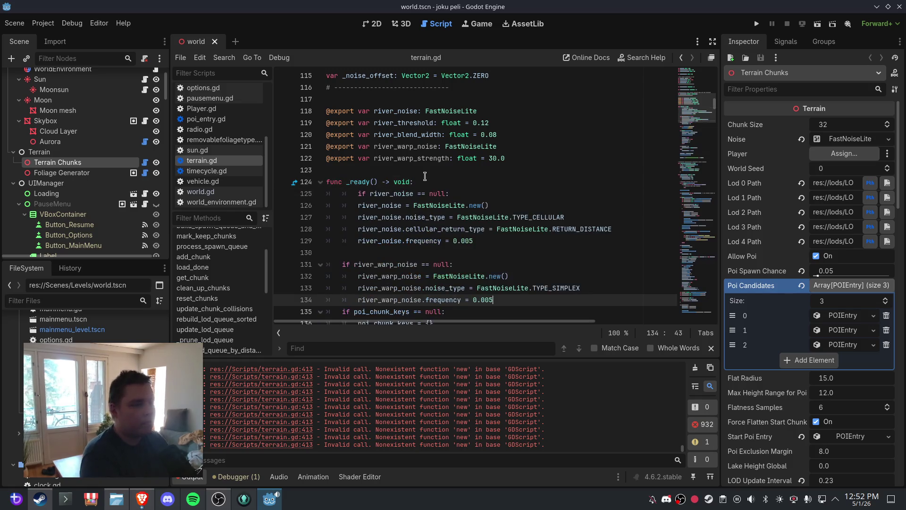
{"action": "key", "text": "ctrl+v"}
Fix the indentation of the pasted if line and add a blank line after the warp frequency
{"action": "left_click", "coordinate": [358, 193]}
{"action": "key", "text": "BackSpace"}
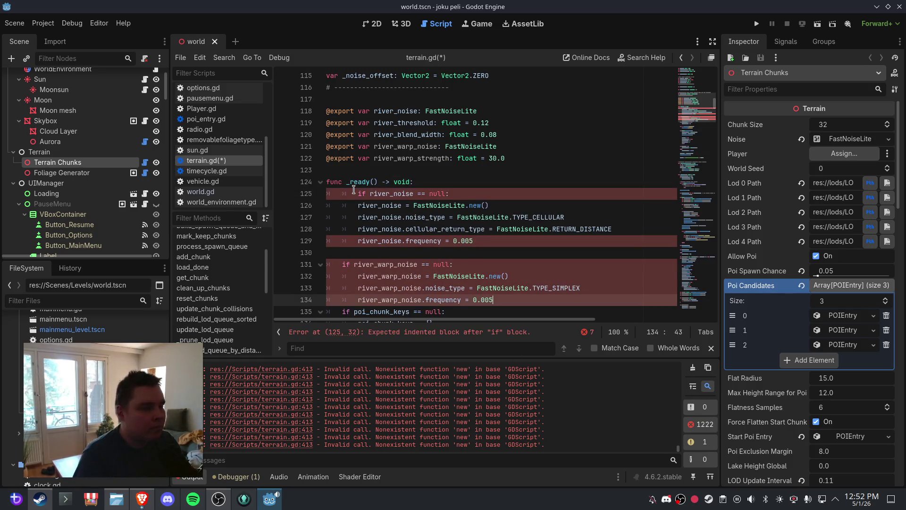
{"action": "left_click", "coordinate": [455, 205]}
{"action": "scroll", "coordinate": [447, 200], "scroll_direction": "down", "scroll_amount": 2}
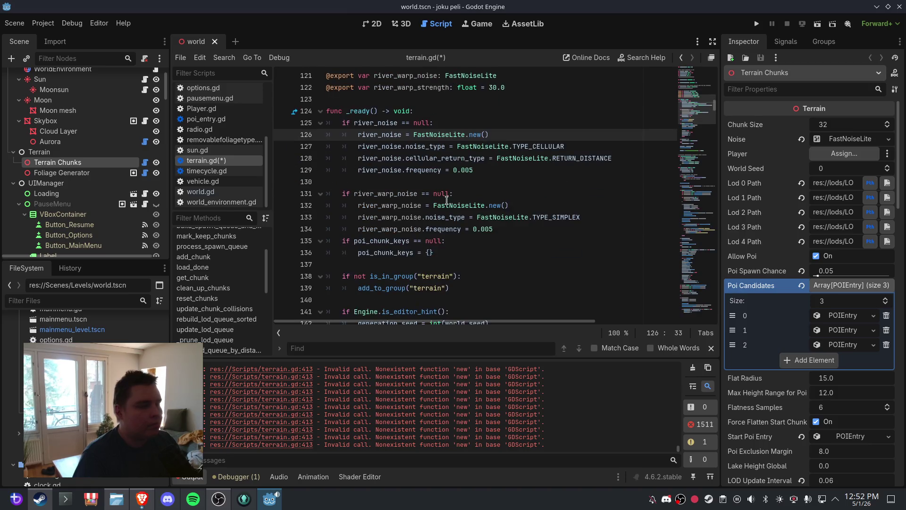
{"action": "left_click", "coordinate": [515, 228]}
{"action": "key", "text": "Return"}
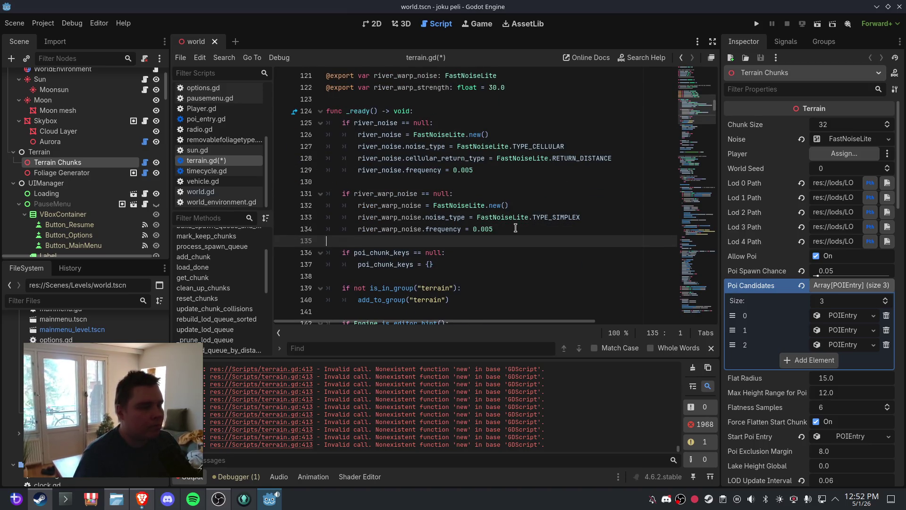
{"action": "left_click", "coordinate": [515, 228]}
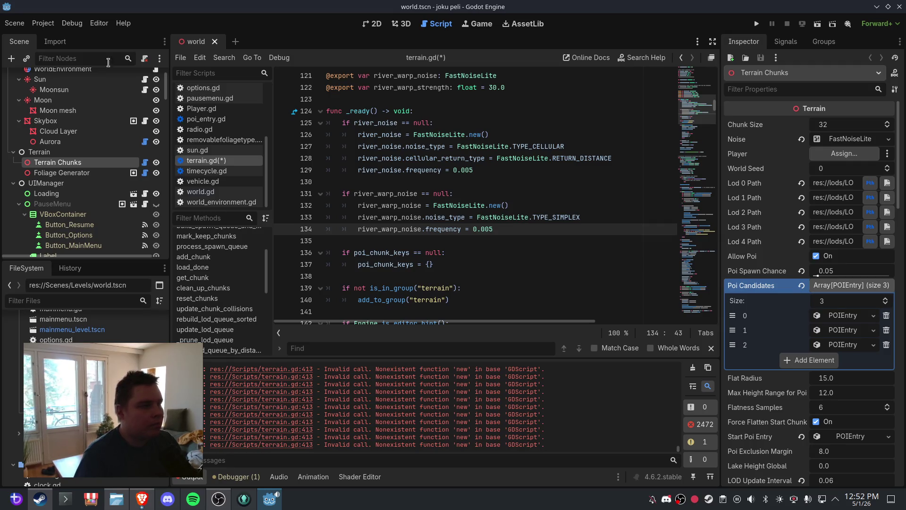
Save the script again, clear the Output, and close the world scene from the 3D view
{"action": "left_click", "coordinate": [14, 23]}
{"action": "left_click", "coordinate": [38, 96]}
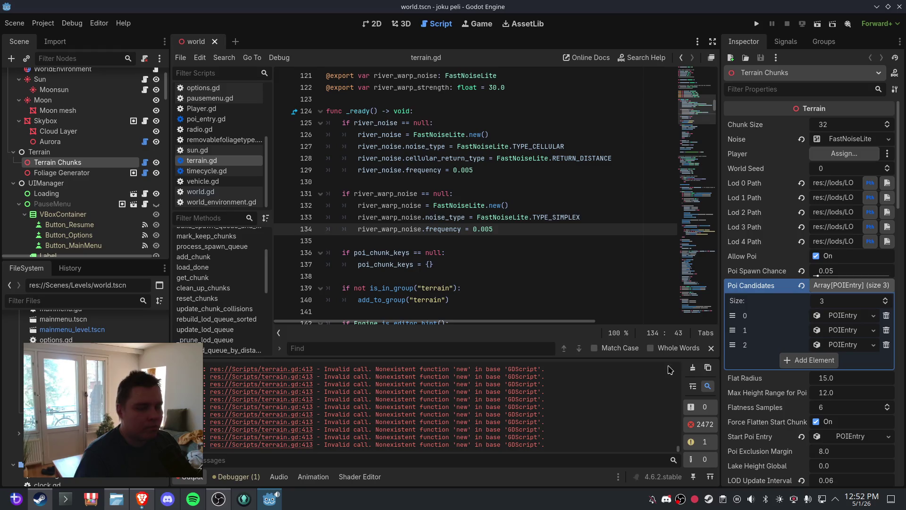
{"action": "left_click", "coordinate": [692, 368]}
{"action": "left_click", "coordinate": [399, 23]}
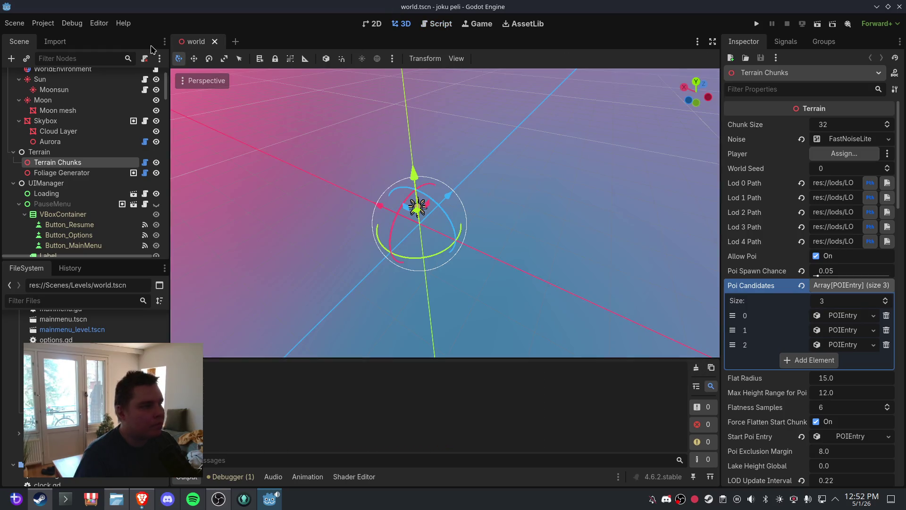
{"action": "left_click", "coordinate": [214, 42]}
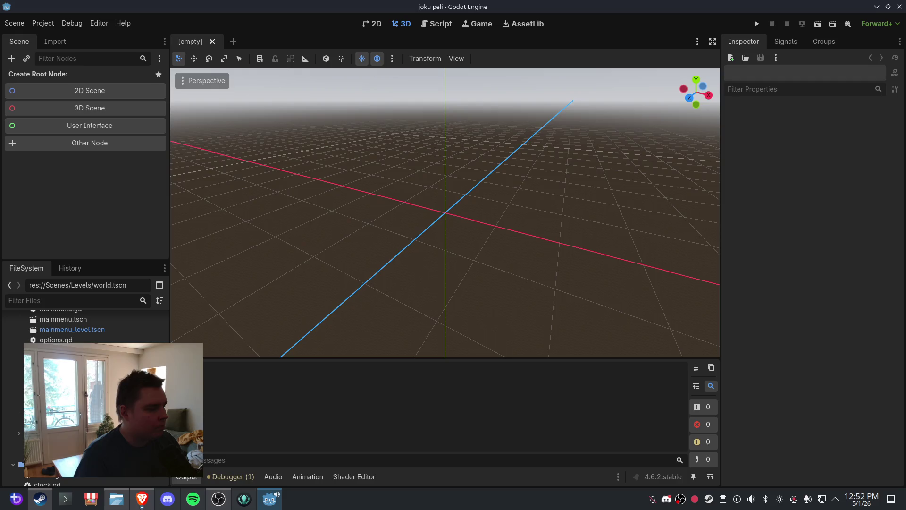
Reopen world.tscn and toggle the Output error filter off and back on
{"action": "key", "text": "ctrl+shift+t"}
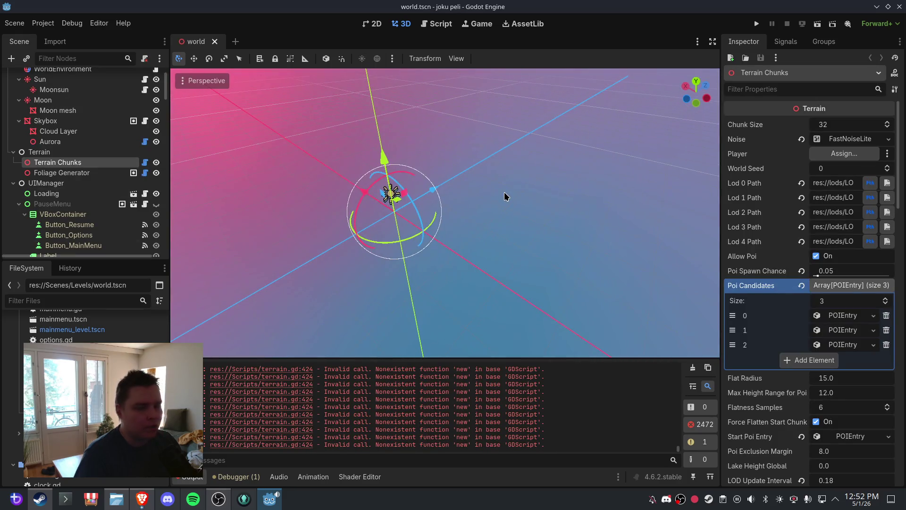
{"action": "left_click", "coordinate": [701, 424]}
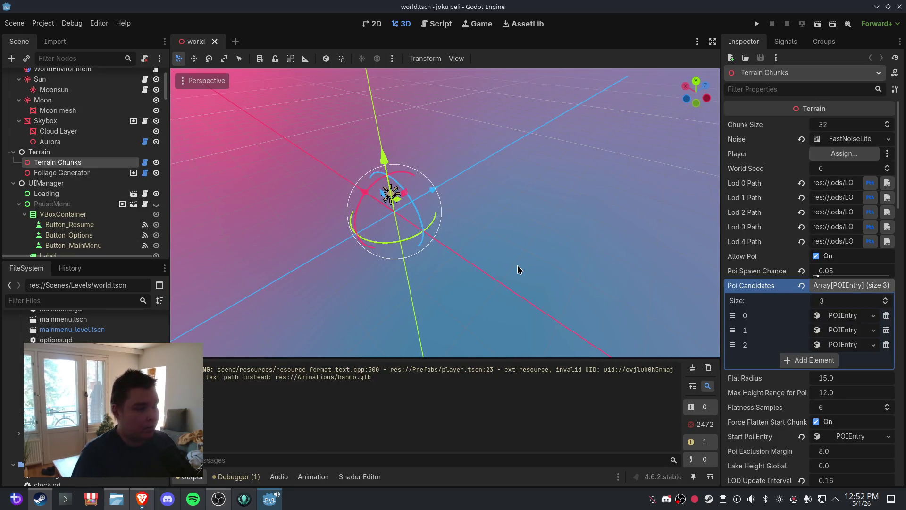
{"action": "left_click", "coordinate": [702, 424]}
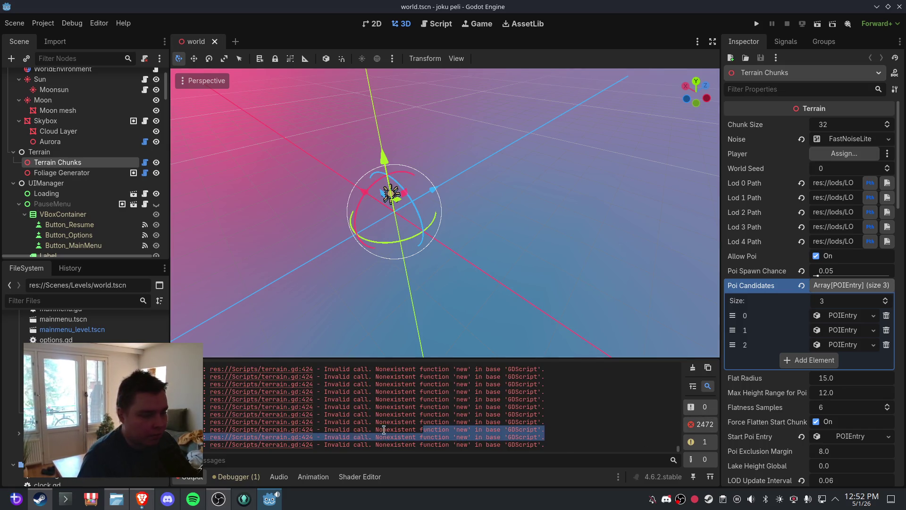
Bring up the terrain.gd script in the Script editor
{"action": "left_click", "coordinate": [433, 22]}
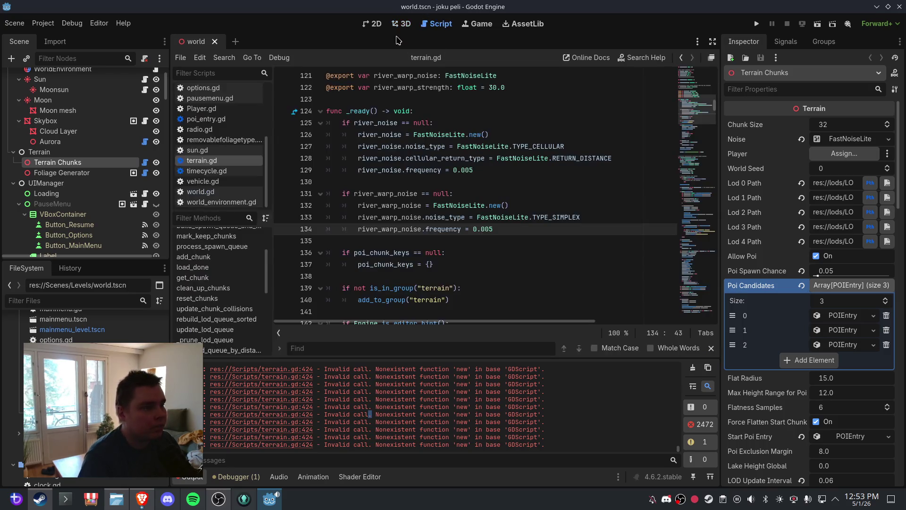
{"action": "left_click", "coordinate": [199, 151]}
{"action": "left_click", "coordinate": [202, 160]}
{"action": "scroll", "coordinate": [236, 111], "scroll_direction": "up", "scroll_amount": 4}
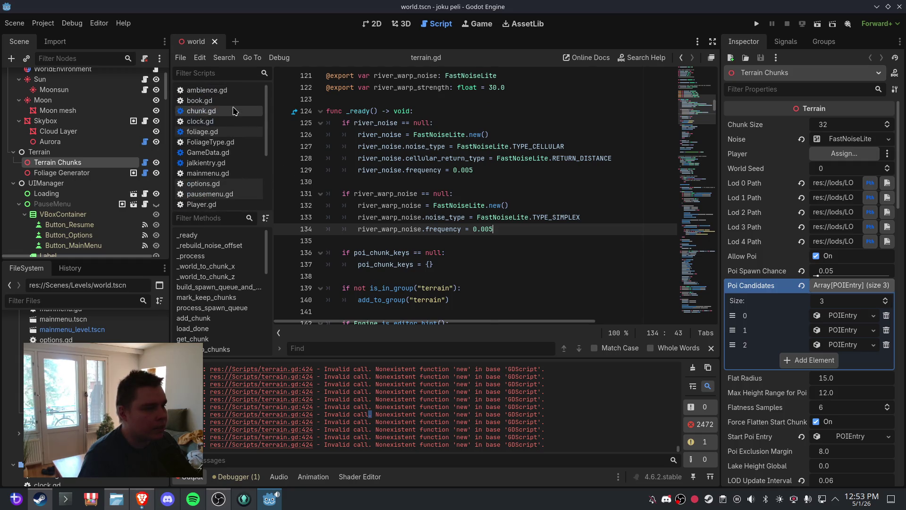
Open chunk.gd and locate the undeclared river_warp_noise reference at line 223
{"action": "left_click", "coordinate": [235, 111]}
{"action": "key", "text": "ctrl+a"}
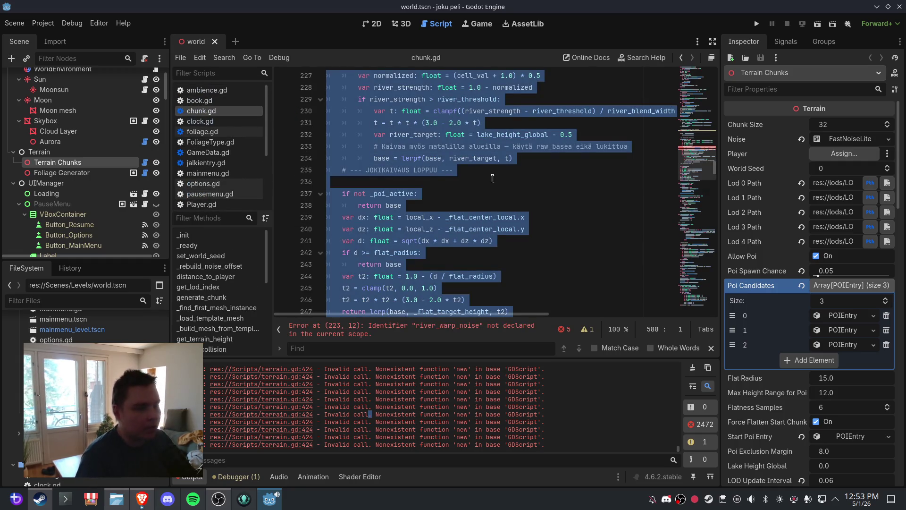
{"action": "scroll", "coordinate": [501, 188], "scroll_direction": "down", "scroll_amount": 4}
{"action": "scroll", "coordinate": [496, 187], "scroll_direction": "up", "scroll_amount": 13}
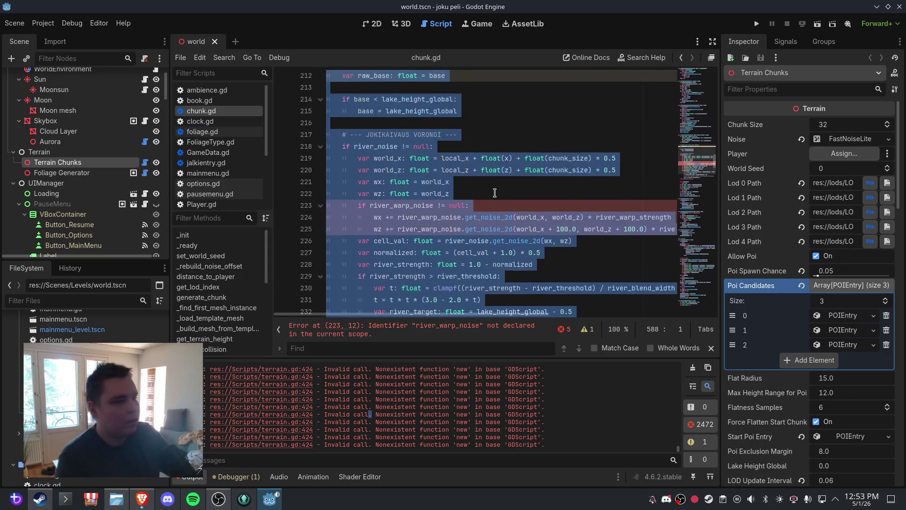
{"action": "scroll", "coordinate": [498, 195], "scroll_direction": "up", "scroll_amount": 1}
{"action": "scroll", "coordinate": [491, 208], "scroll_direction": "down", "scroll_amount": 3}
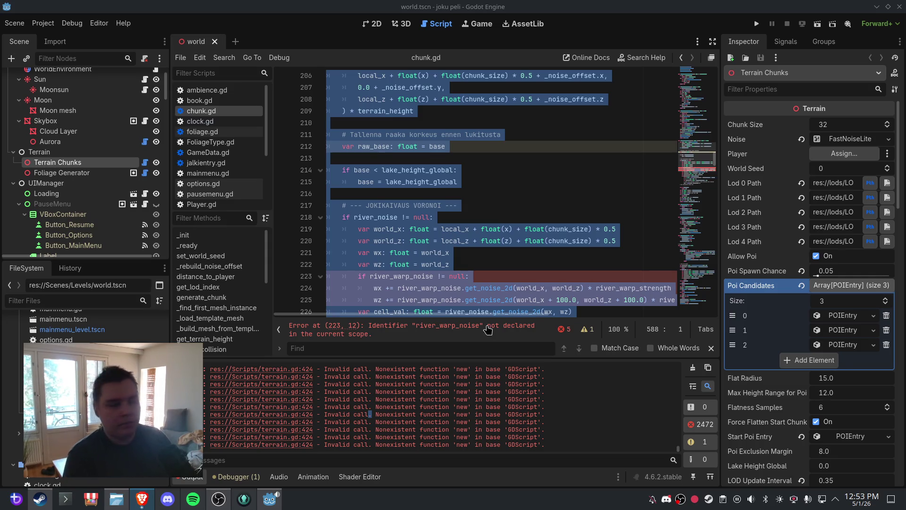
{"action": "left_click", "coordinate": [472, 217]}
{"action": "scroll", "coordinate": [477, 212], "scroll_direction": "down", "scroll_amount": 4}
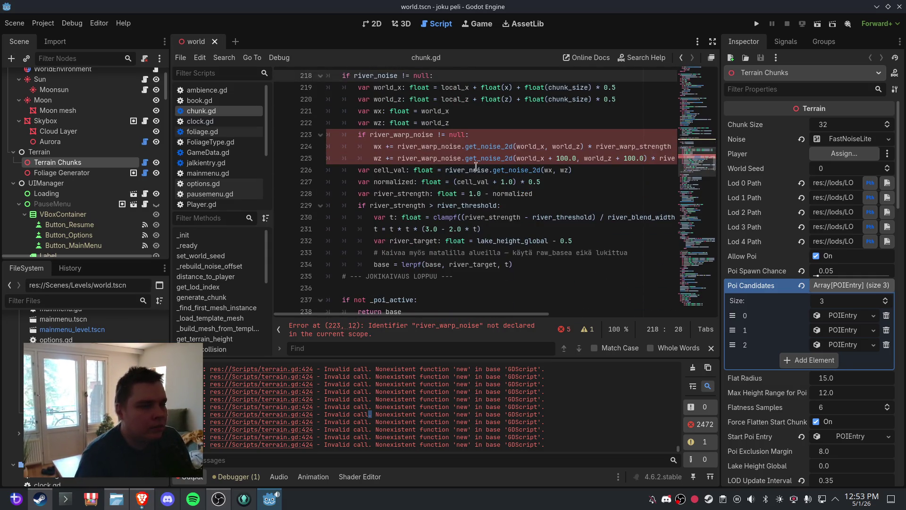
{"action": "left_click", "coordinate": [466, 133]}
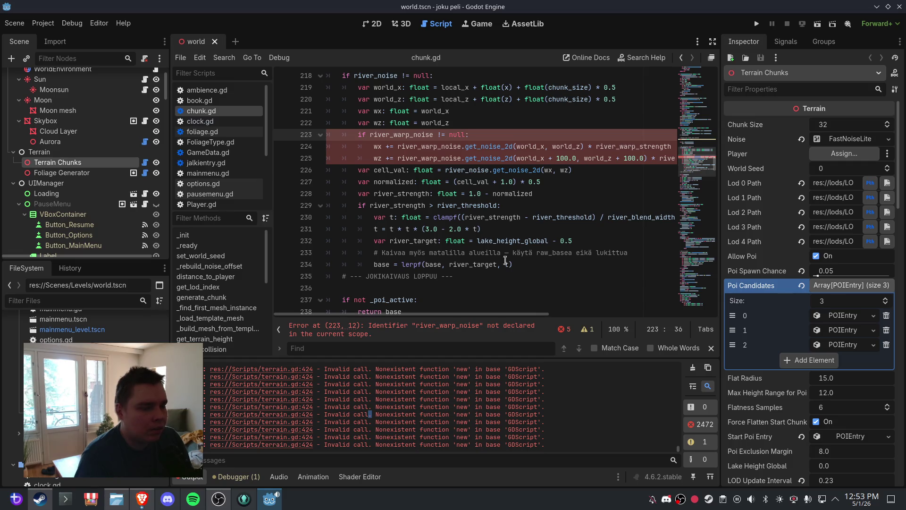
{"action": "left_click", "coordinate": [468, 326]}
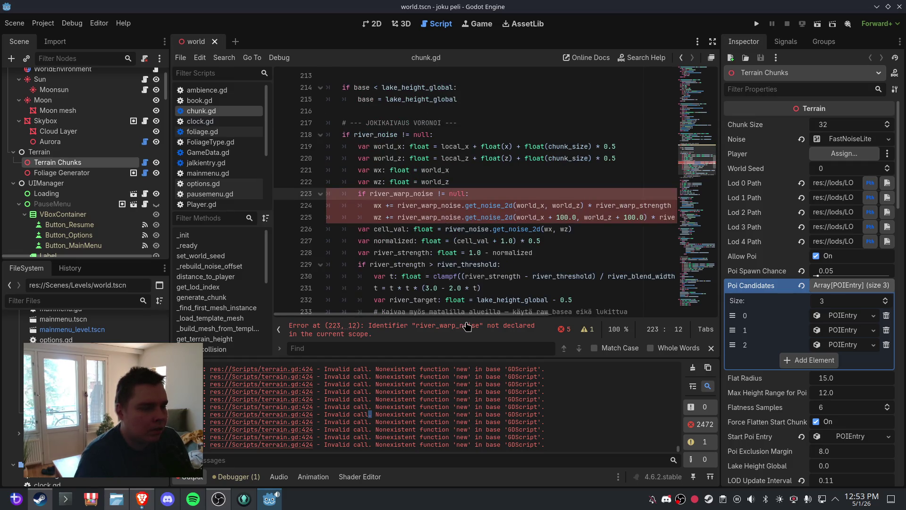
{"action": "scroll", "coordinate": [467, 236], "scroll_direction": "up", "scroll_amount": 20}
Paste the river variable declarations after line 77 and remove the duplicates
{"action": "left_click", "coordinate": [489, 196]}
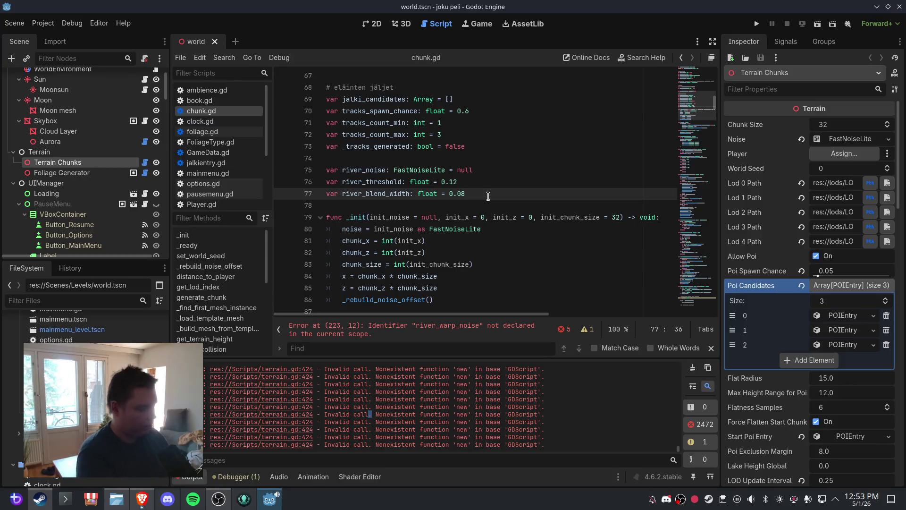
{"action": "key", "text": "Return"}
{"action": "key", "text": "Return"}
{"action": "type", "text": "var river_noise: FastNoiseLite = null var river_threshold: float = 0.12 var river_blend_width: float = 0.08 var river_warp_noise: FastNoiseLite = null var river_warp_strength: float = 30.0"}
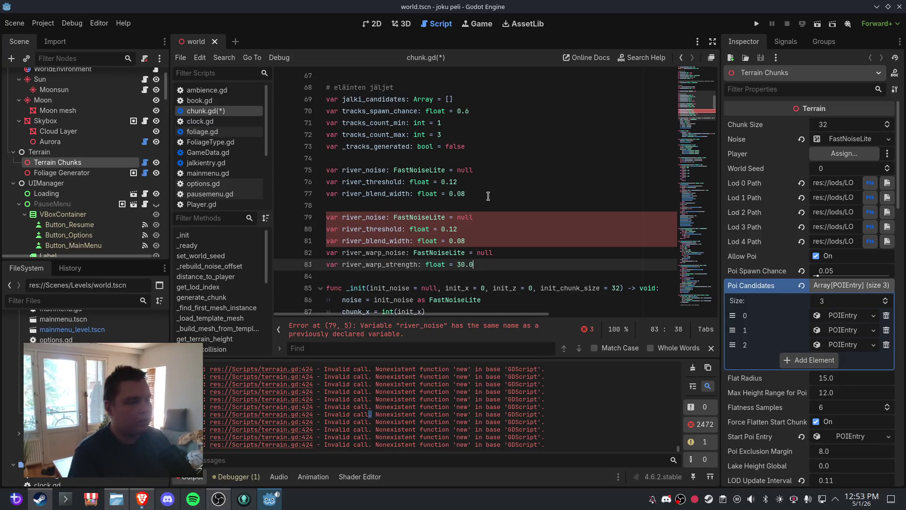
{"action": "left_click_drag", "start_coordinate": [489, 264], "coordinate": [329, 168]}
{"action": "type", "text": "var river_noise: FastNoiseLite = null var river_threshold: float = 0.12 var river_blend_width: float = 0.08 var river_warp_noise: FastNoiseLite = null var river_warp_strength: float = 30.0"}
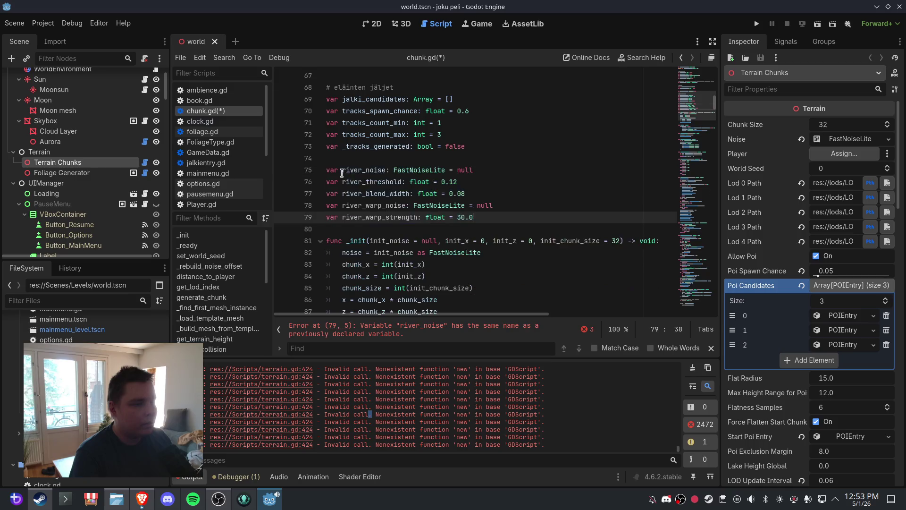
{"action": "left_click", "coordinate": [410, 194]}
{"action": "left_click", "coordinate": [14, 23]}
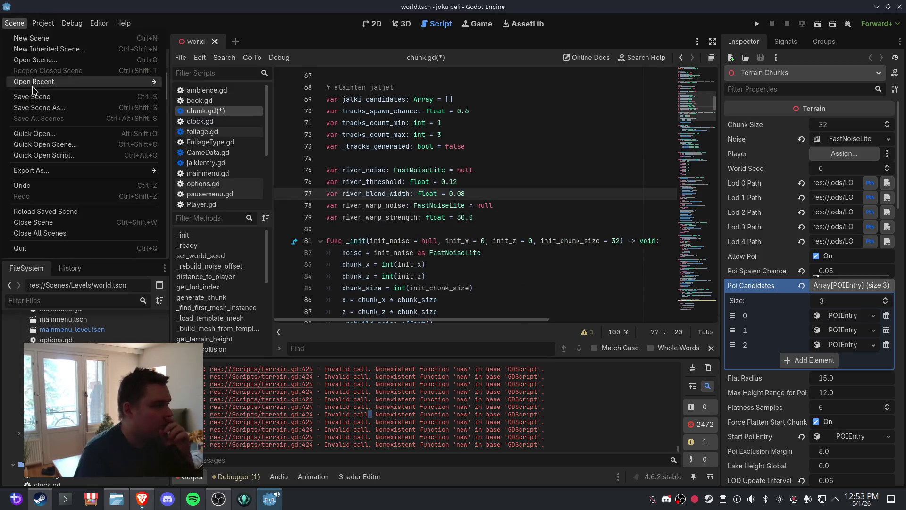
Save, then close and reopen world.tscn so the terrain regenerates
{"action": "left_click", "coordinate": [32, 96]}
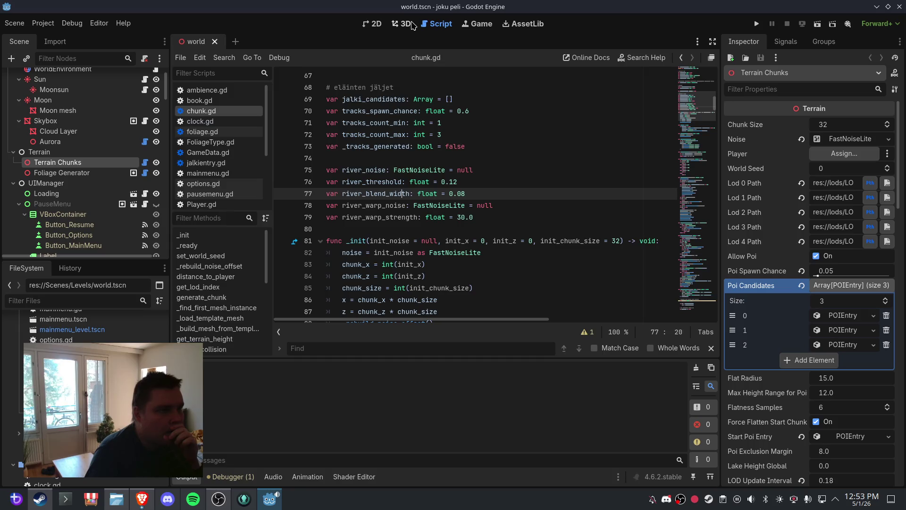
{"action": "left_click", "coordinate": [412, 25]}
{"action": "left_click", "coordinate": [214, 40]}
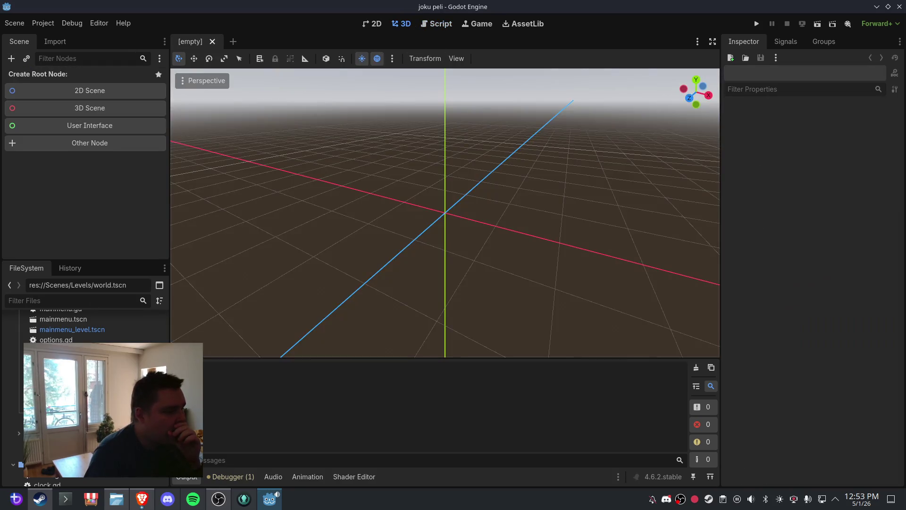
{"action": "key", "text": "ctrl+shift+t"}
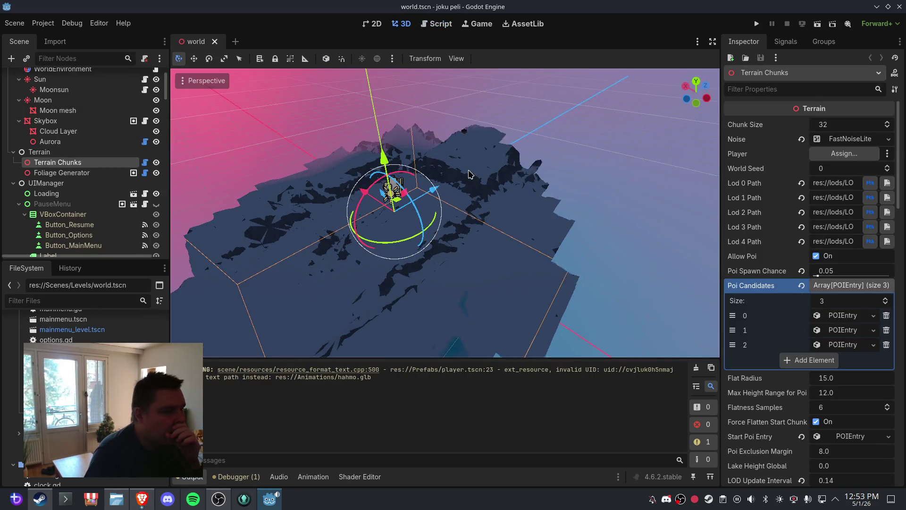
Orbit and zoom the viewport to inspect the forested terrain and river carving
{"action": "mouse_move", "coordinate": [460, 155]}
{"action": "left_mouse_down"}
{"action": "mouse_move", "coordinate": [515, 131]}
{"action": "mouse_move", "coordinate": [444, 171]}
{"action": "mouse_move", "coordinate": [438, 200]}
{"action": "mouse_move", "coordinate": [557, 148]}
{"action": "mouse_move", "coordinate": [506, 166]}
{"action": "mouse_move", "coordinate": [475, 236]}
{"action": "mouse_move", "coordinate": [448, 259]}
{"action": "mouse_move", "coordinate": [316, 189]}
{"action": "left_mouse_up"}
{"action": "scroll", "coordinate": [506, 166], "scroll_direction": "down", "scroll_amount": 3}
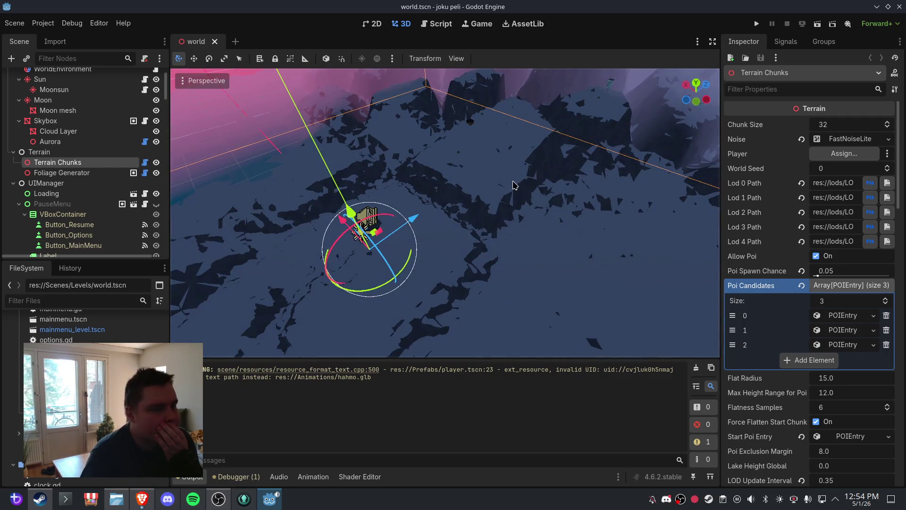
{"action": "mouse_move", "coordinate": [168, 187]}
{"action": "left_mouse_down"}
{"action": "mouse_move", "coordinate": [502, 203]}
{"action": "mouse_move", "coordinate": [504, 176]}
{"action": "mouse_move", "coordinate": [528, 219]}
{"action": "left_mouse_up"}
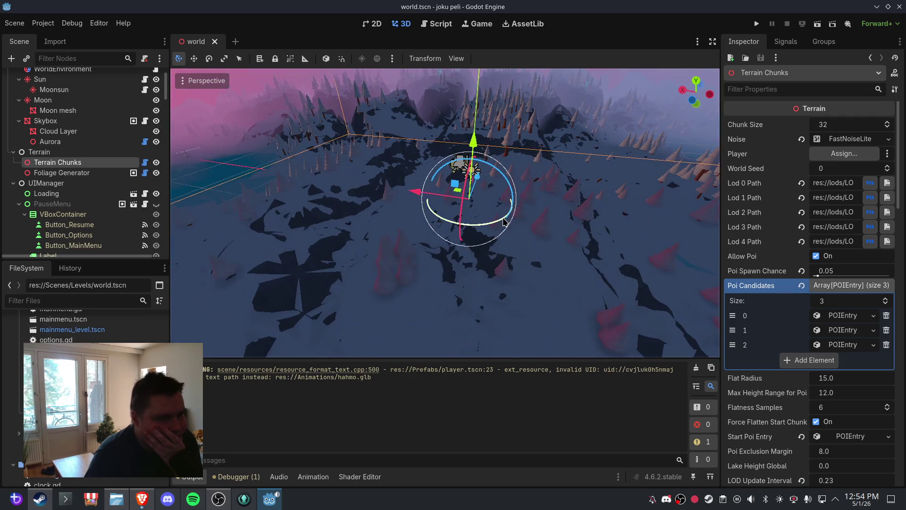
{"action": "scroll", "coordinate": [830, 294], "scroll_direction": "down", "scroll_amount": 8}
{"action": "scroll", "coordinate": [830, 293], "scroll_direction": "down", "scroll_amount": 5}
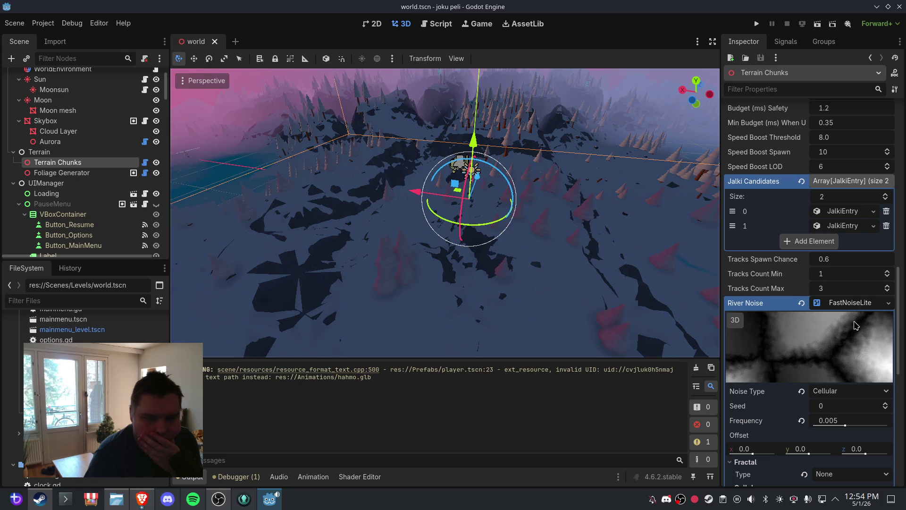
Revert River Threshold to 0.12 and River Blend Width to 0.08 in the Inspector
{"action": "scroll", "coordinate": [857, 332], "scroll_direction": "down", "scroll_amount": 5}
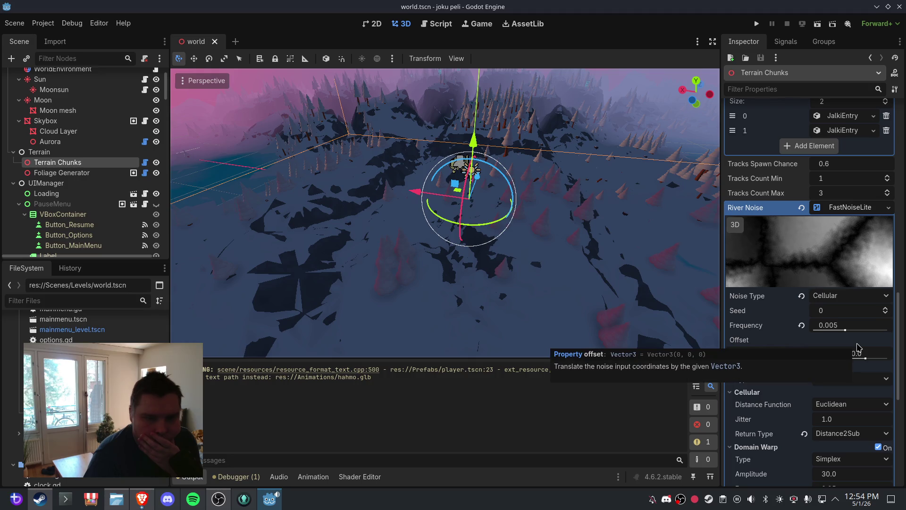
{"action": "scroll", "coordinate": [856, 347], "scroll_direction": "down", "scroll_amount": 5}
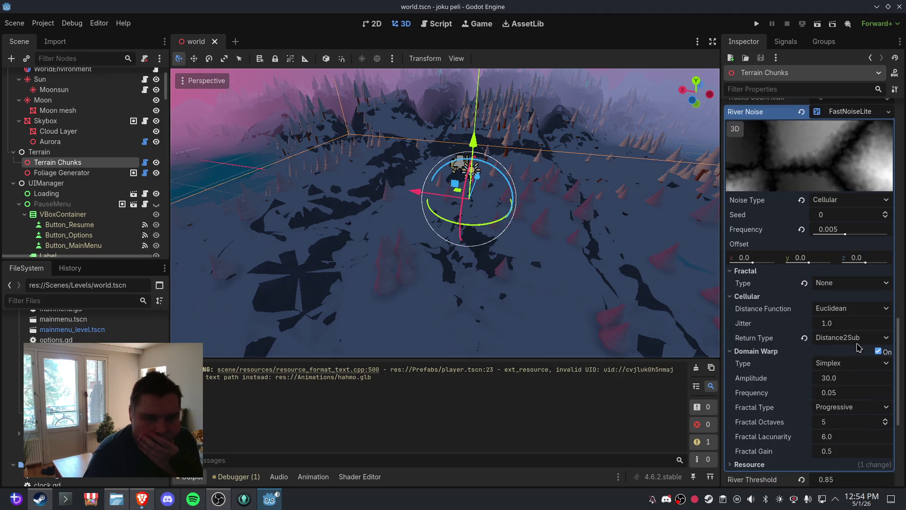
{"action": "scroll", "coordinate": [858, 347], "scroll_direction": "down", "scroll_amount": 5}
{"action": "scroll", "coordinate": [856, 376], "scroll_direction": "down", "scroll_amount": 3}
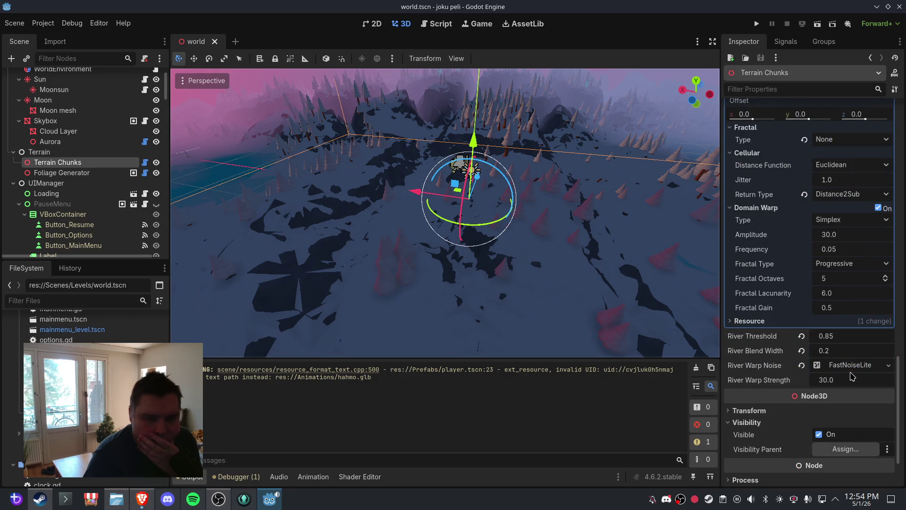
{"action": "left_click_drag", "start_coordinate": [435, 222], "coordinate": [548, 233]}
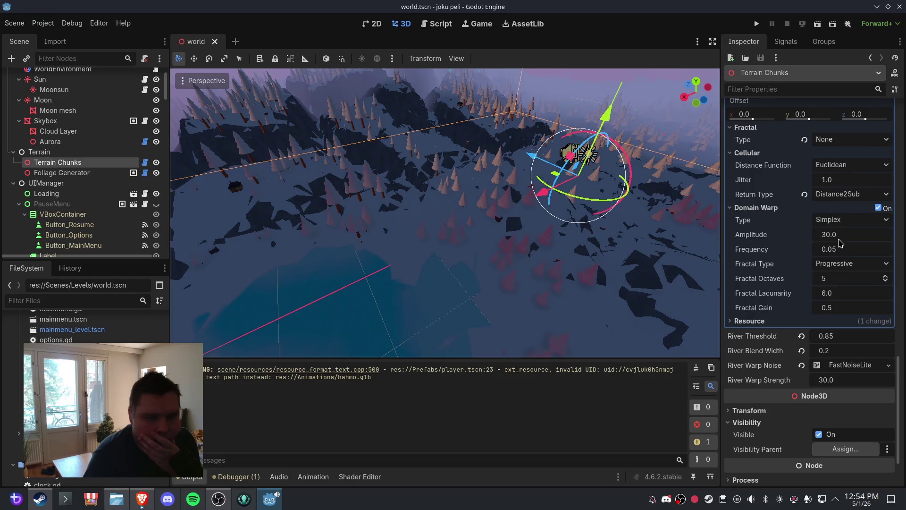
{"action": "scroll", "coordinate": [840, 243], "scroll_direction": "up", "scroll_amount": 5}
{"action": "scroll", "coordinate": [850, 279], "scroll_direction": "down", "scroll_amount": 3}
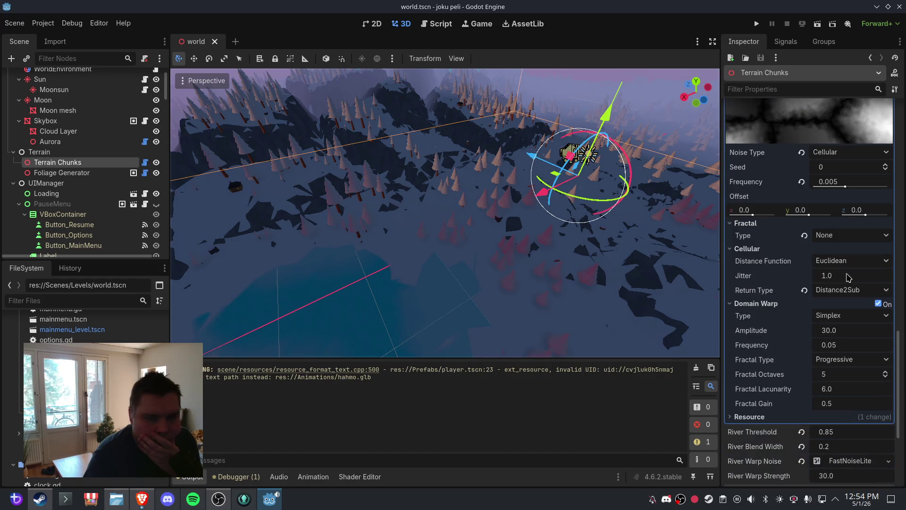
{"action": "scroll", "coordinate": [849, 278], "scroll_direction": "down", "scroll_amount": 3}
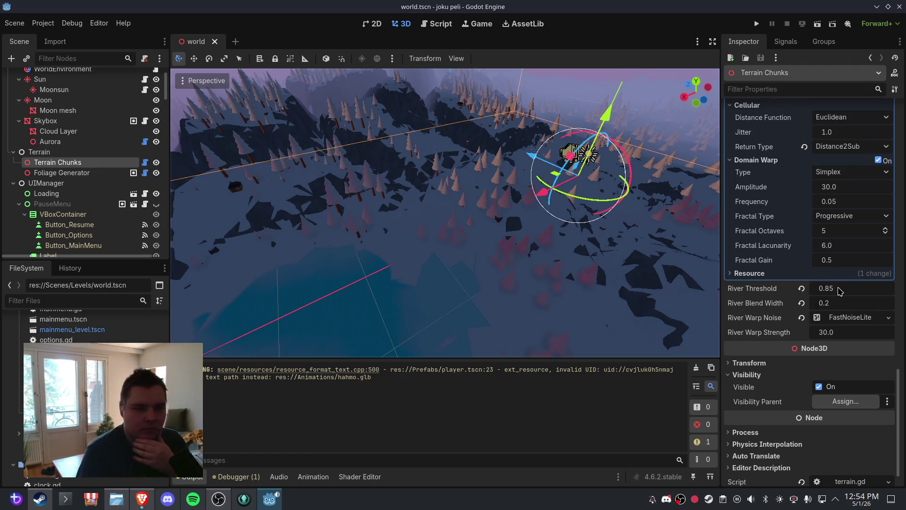
{"action": "left_click", "coordinate": [802, 289]}
{"action": "left_click", "coordinate": [802, 303]}
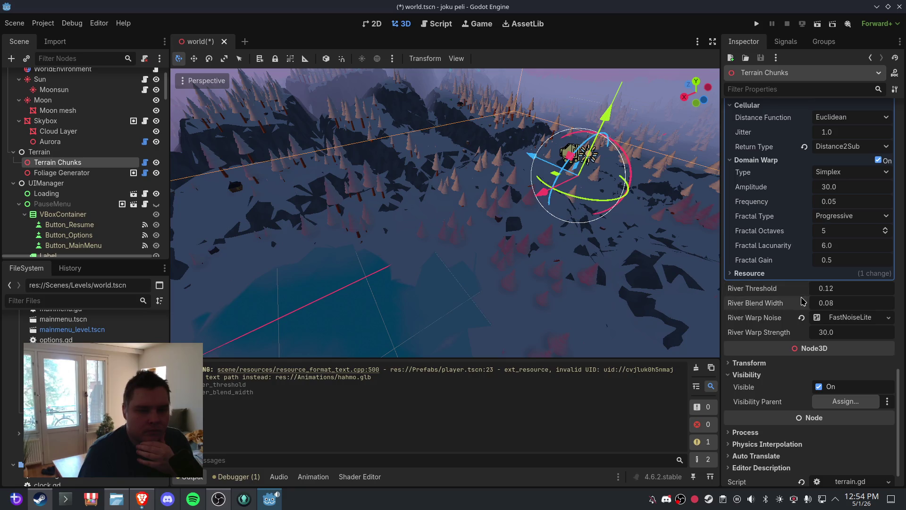
Save the world scene
{"action": "left_click", "coordinate": [15, 23]}
{"action": "left_click", "coordinate": [28, 98]}
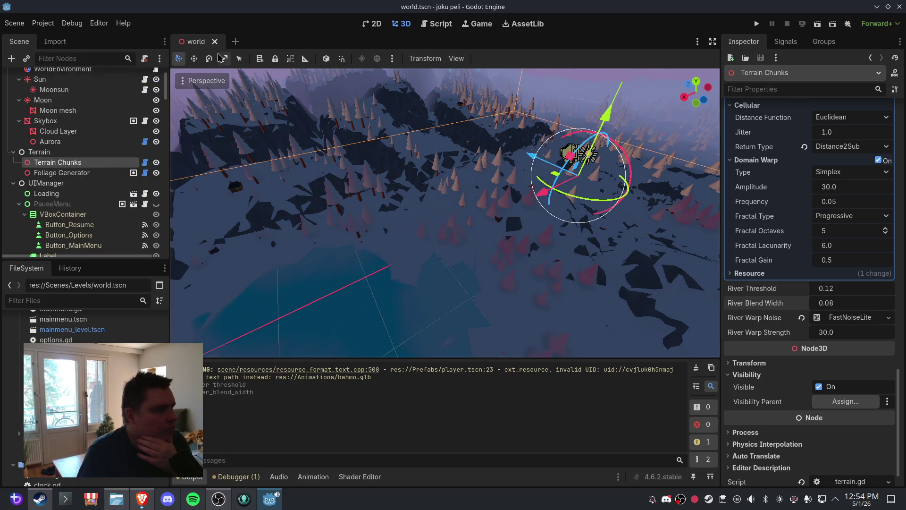
{"action": "left_click", "coordinate": [214, 42]}
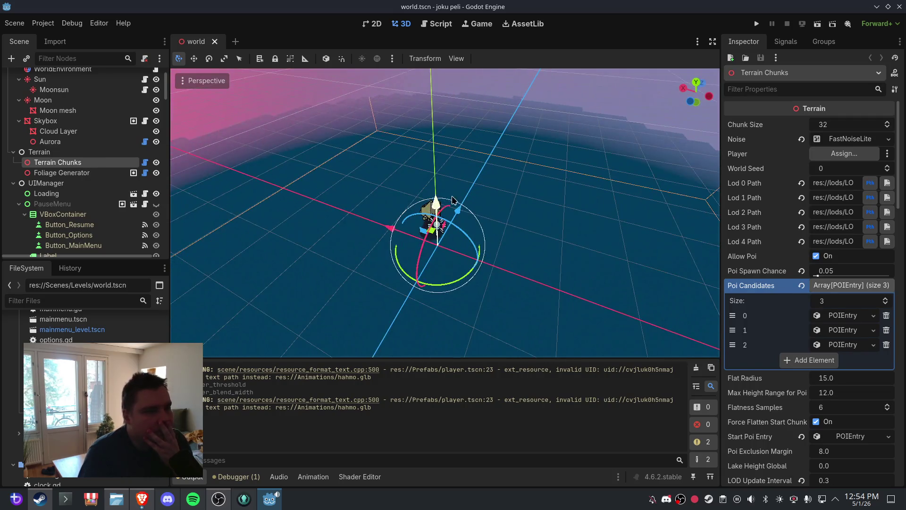
Set River Threshold to 1.0 and River Blend Width to 0.2
{"action": "scroll", "coordinate": [510, 211], "scroll_direction": "down", "scroll_amount": 5}
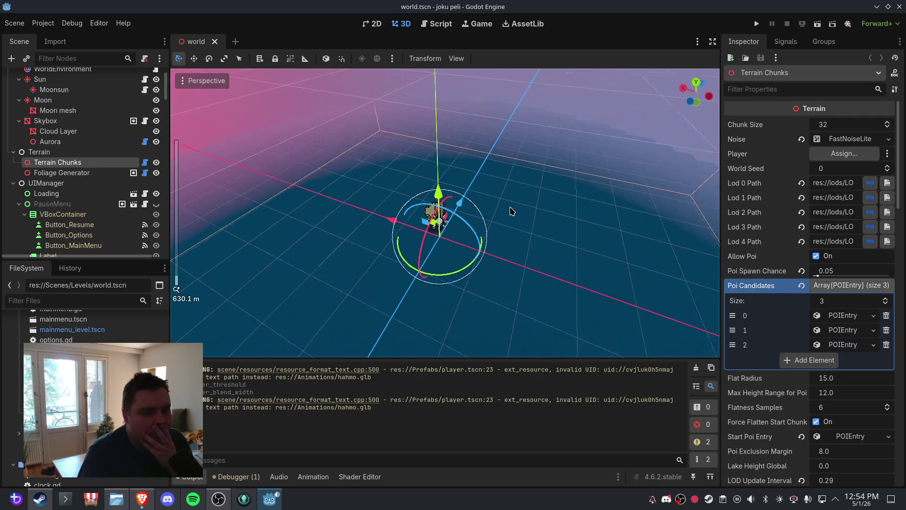
{"action": "scroll", "coordinate": [800, 292], "scroll_direction": "down", "scroll_amount": 4}
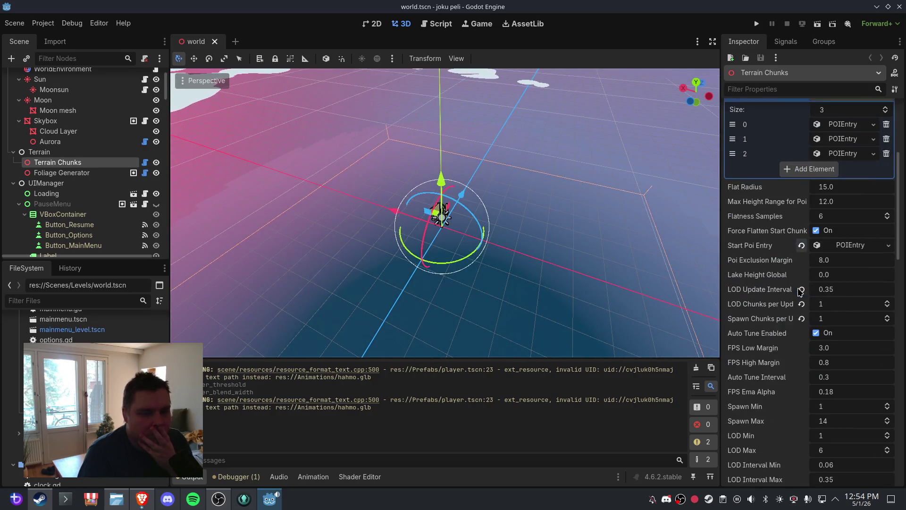
{"action": "scroll", "coordinate": [843, 288], "scroll_direction": "down", "scroll_amount": 15}
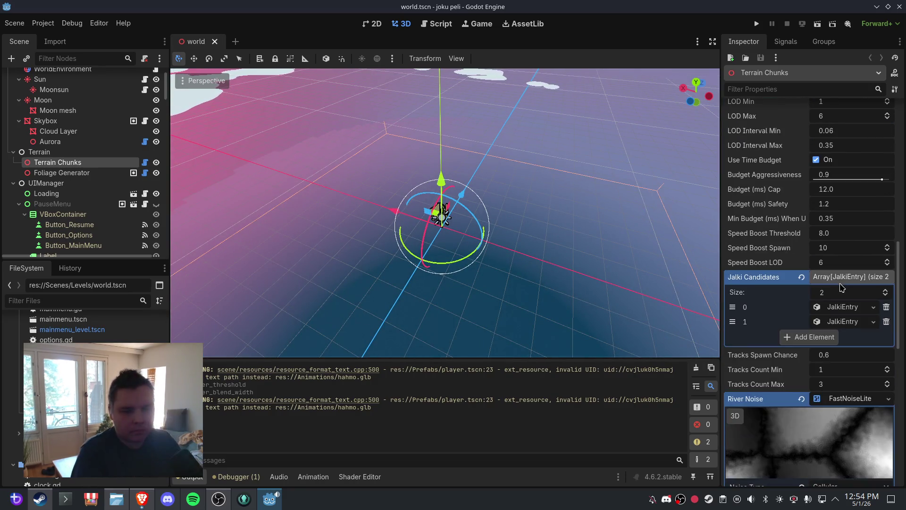
{"action": "scroll", "coordinate": [843, 288], "scroll_direction": "down", "scroll_amount": 3}
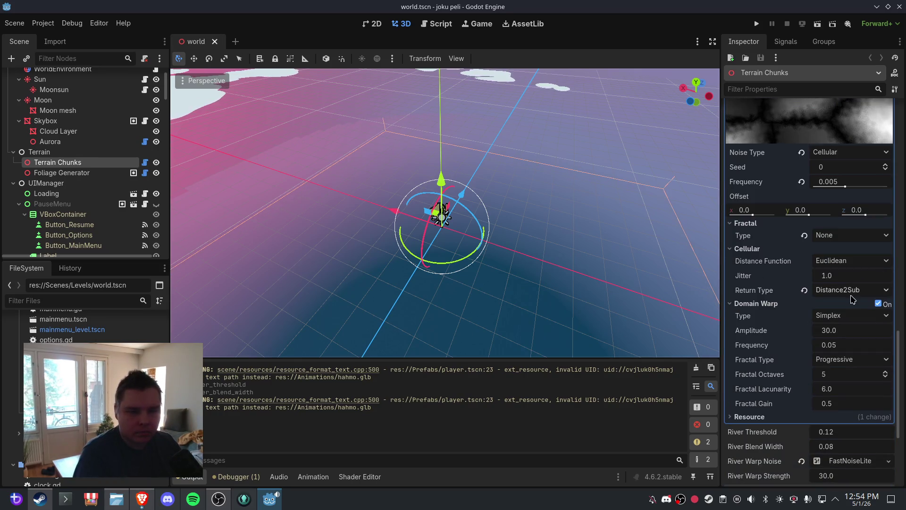
{"action": "scroll", "coordinate": [854, 300], "scroll_direction": "down", "scroll_amount": 4}
{"action": "type", "text": "1"}
{"action": "left_click", "coordinate": [845, 278]}
{"action": "type", "text": "0.2"}
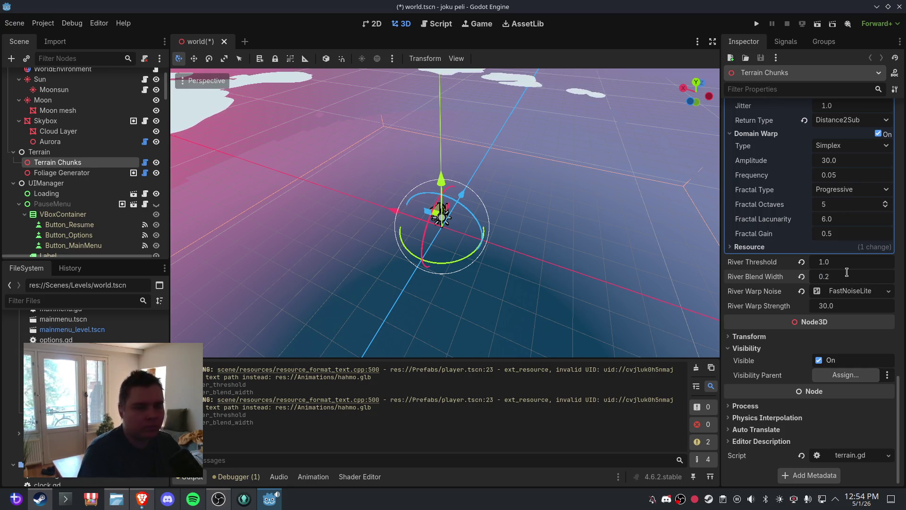
Save world.tscn, then close and reopen it to regenerate the terrain
{"action": "left_click", "coordinate": [14, 23]}
{"action": "left_click", "coordinate": [31, 91]}
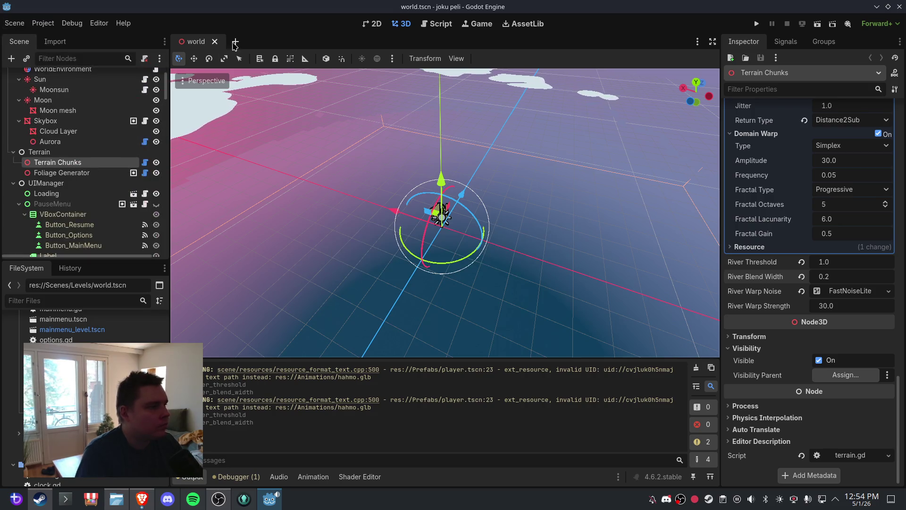
{"action": "left_click", "coordinate": [213, 42]}
{"action": "key", "text": "ctrl+shift+t"}
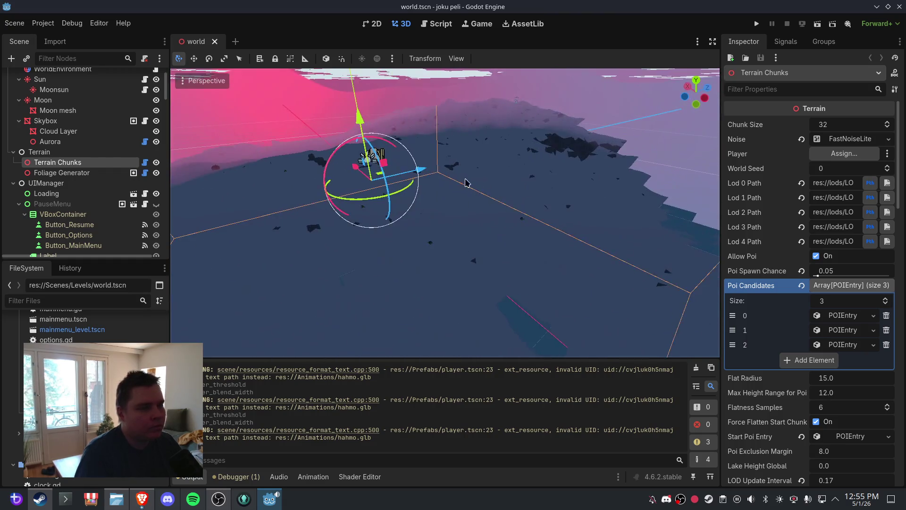
Collapse the Poi Candidates and Jalki Candidates arrays in the Terrain Chunks inspector
{"action": "scroll", "coordinate": [498, 185], "scroll_direction": "down", "scroll_amount": 2}
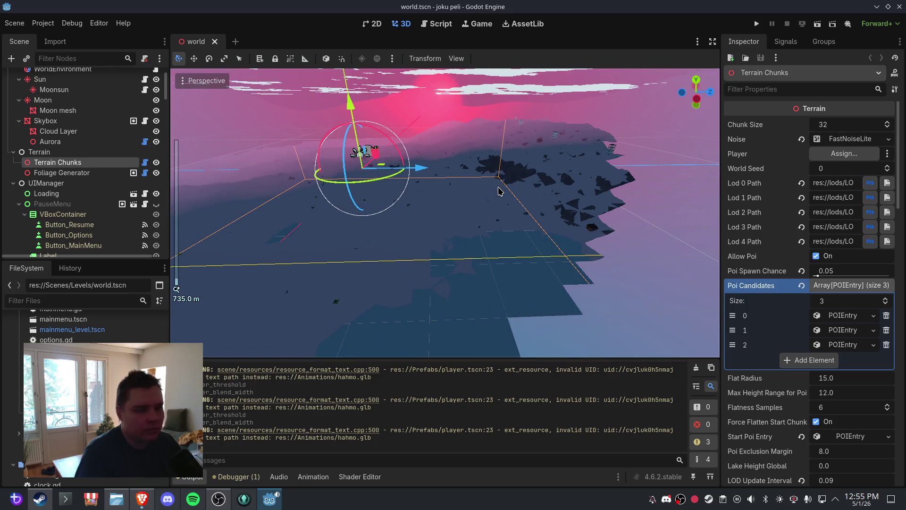
{"action": "scroll", "coordinate": [791, 267], "scroll_direction": "down", "scroll_amount": 4}
{"action": "scroll", "coordinate": [802, 274], "scroll_direction": "down", "scroll_amount": 5}
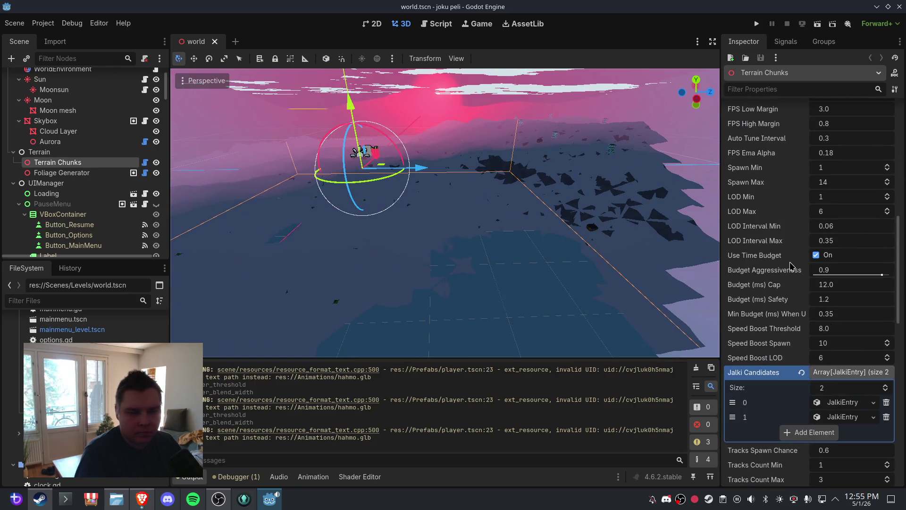
{"action": "scroll", "coordinate": [846, 286], "scroll_direction": "down", "scroll_amount": 4}
{"action": "scroll", "coordinate": [846, 287], "scroll_direction": "down", "scroll_amount": 7}
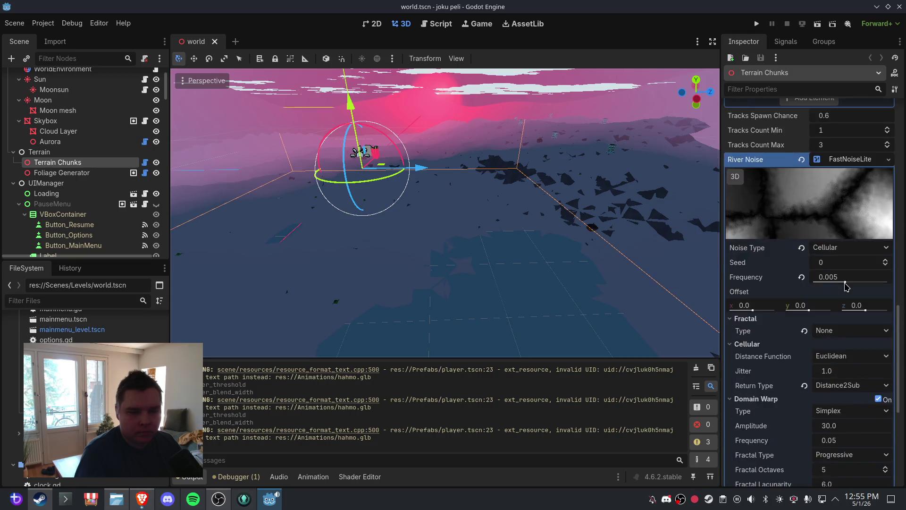
{"action": "scroll", "coordinate": [847, 283], "scroll_direction": "up", "scroll_amount": 4}
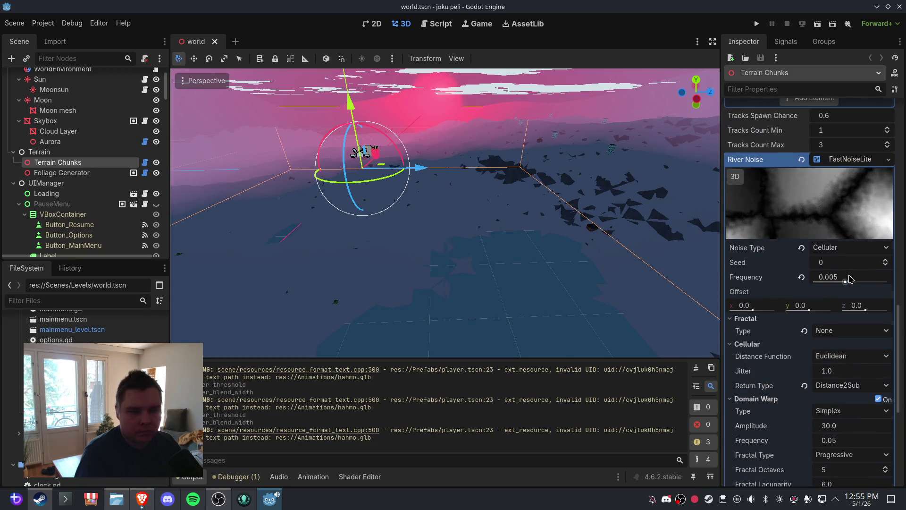
{"action": "scroll", "coordinate": [852, 161], "scroll_direction": "up", "scroll_amount": 5}
{"action": "scroll", "coordinate": [853, 189], "scroll_direction": "up", "scroll_amount": 3}
{"action": "scroll", "coordinate": [852, 190], "scroll_direction": "up", "scroll_amount": 8}
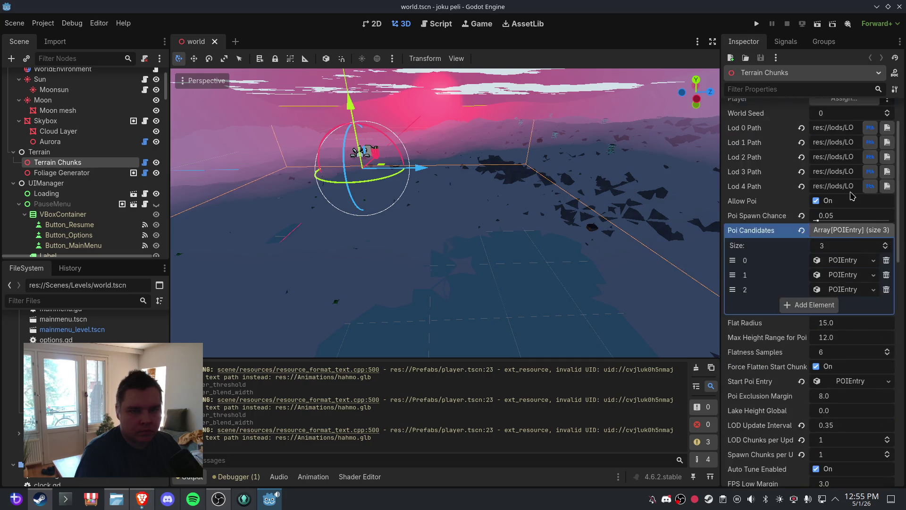
{"action": "scroll", "coordinate": [852, 196], "scroll_direction": "down", "scroll_amount": 4}
{"action": "scroll", "coordinate": [851, 204], "scroll_direction": "up", "scroll_amount": 2}
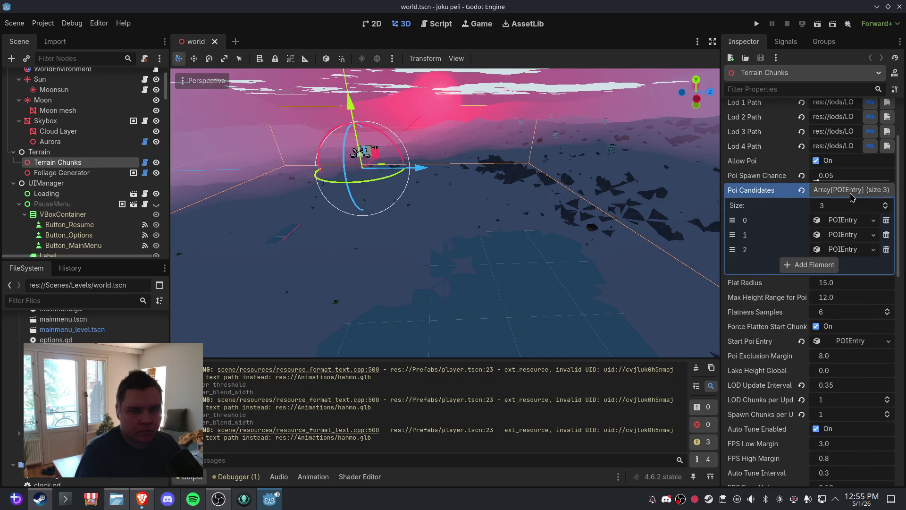
{"action": "left_click", "coordinate": [852, 190]}
{"action": "scroll", "coordinate": [850, 198], "scroll_direction": "down", "scroll_amount": 5}
{"action": "left_click", "coordinate": [845, 158]}
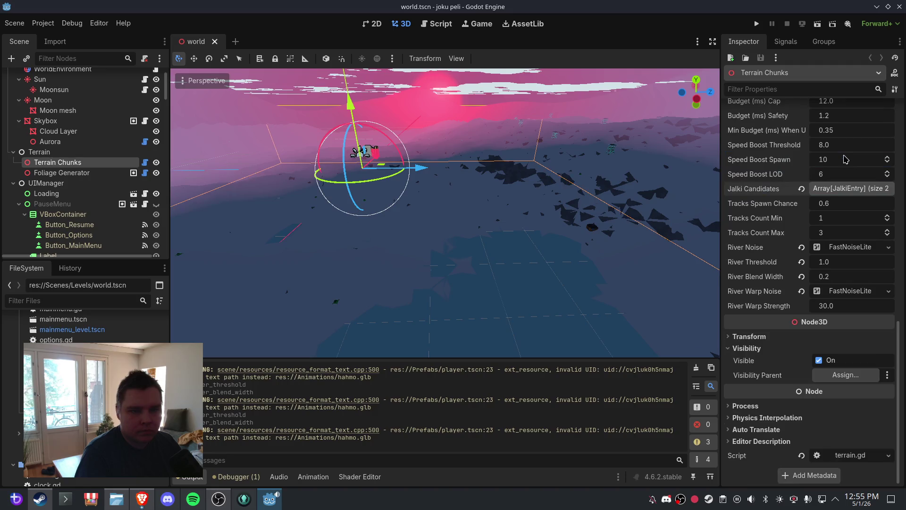
Set River Threshold to 0.95, save world.tscn and close it
{"action": "left_click", "coordinate": [845, 264]}
{"action": "type", "text": "0.95"}
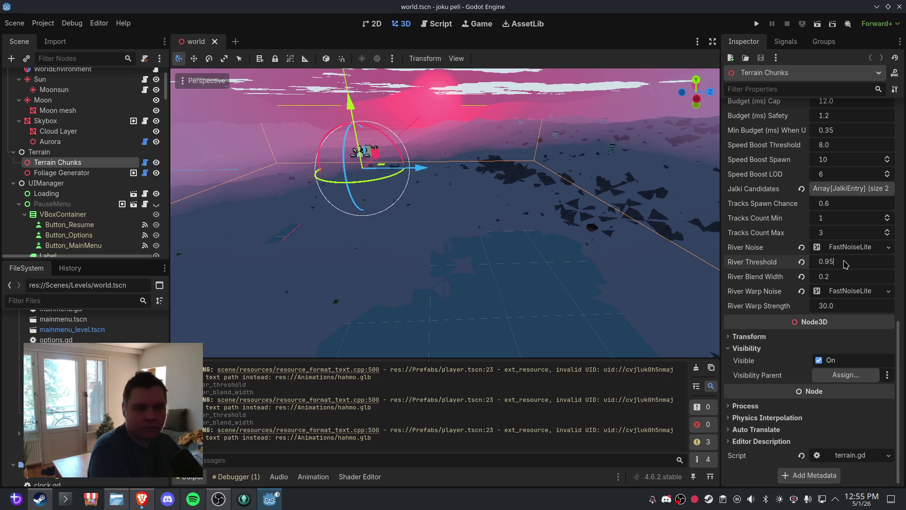
{"action": "key", "text": "Return"}
{"action": "left_click", "coordinate": [14, 23]}
{"action": "left_click", "coordinate": [33, 94]}
{"action": "left_click", "coordinate": [214, 42]}
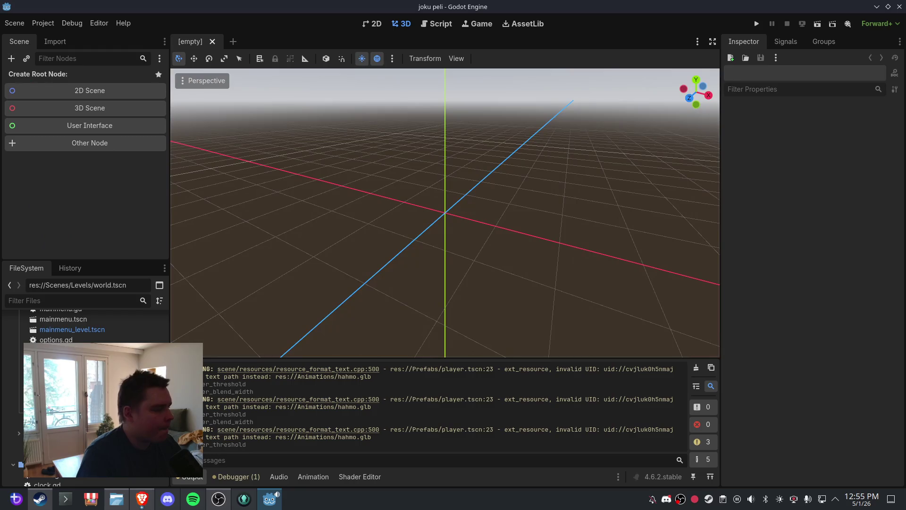
Reopen world.tscn and orbit around the regenerated forested terrain
{"action": "key", "text": "ctrl+shift+t"}
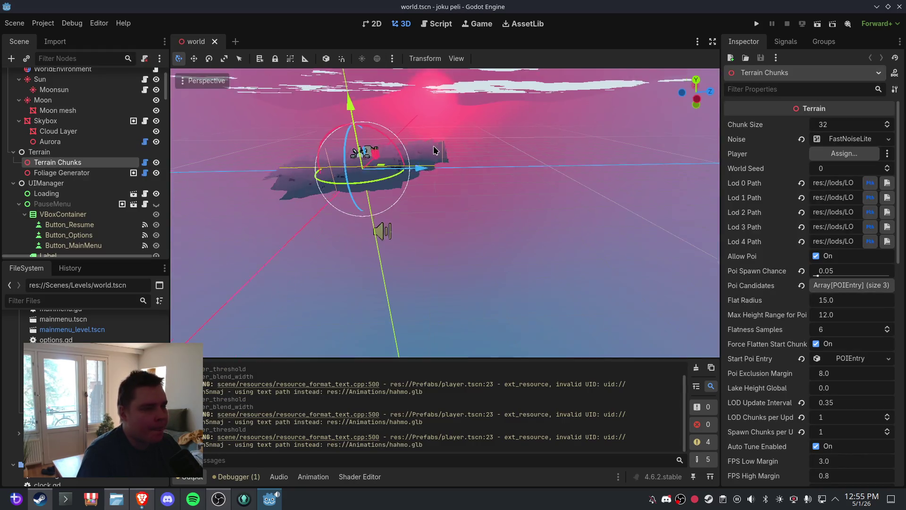
{"action": "scroll", "coordinate": [538, 141], "scroll_direction": "up", "scroll_amount": 5}
{"action": "mouse_move", "coordinate": [546, 125]}
{"action": "left_mouse_down"}
{"action": "mouse_move", "coordinate": [437, 86]}
{"action": "mouse_move", "coordinate": [491, 161]}
{"action": "mouse_move", "coordinate": [480, 151]}
{"action": "mouse_move", "coordinate": [457, 184]}
{"action": "mouse_move", "coordinate": [517, 165]}
{"action": "mouse_move", "coordinate": [508, 176]}
{"action": "mouse_move", "coordinate": [535, 209]}
{"action": "mouse_move", "coordinate": [550, 208]}
{"action": "mouse_move", "coordinate": [488, 178]}
{"action": "mouse_move", "coordinate": [562, 174]}
{"action": "mouse_move", "coordinate": [470, 192]}
{"action": "mouse_move", "coordinate": [541, 178]}
{"action": "mouse_move", "coordinate": [462, 170]}
{"action": "left_mouse_up"}
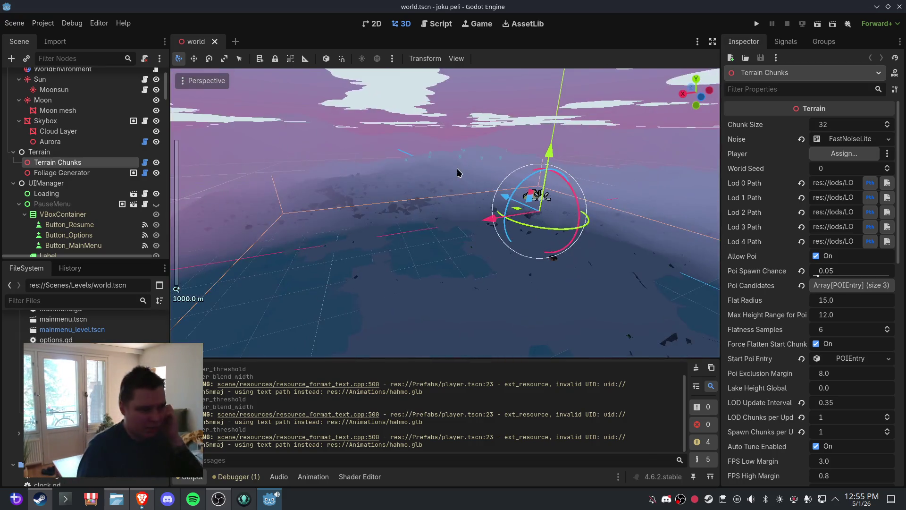
{"action": "mouse_move", "coordinate": [477, 203]}
{"action": "left_mouse_down"}
{"action": "mouse_move", "coordinate": [390, 202]}
{"action": "mouse_move", "coordinate": [466, 239]}
{"action": "left_mouse_up"}
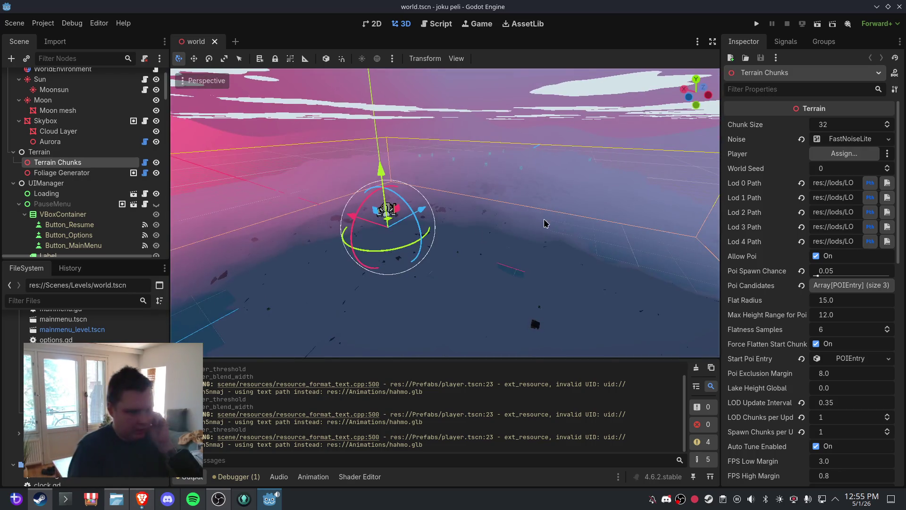
{"action": "mouse_move", "coordinate": [536, 215]}
{"action": "left_mouse_down"}
{"action": "mouse_move", "coordinate": [439, 206]}
{"action": "mouse_move", "coordinate": [468, 198]}
{"action": "mouse_move", "coordinate": [415, 225]}
{"action": "mouse_move", "coordinate": [446, 212]}
{"action": "mouse_move", "coordinate": [345, 222]}
{"action": "mouse_move", "coordinate": [470, 218]}
{"action": "left_mouse_up"}
{"action": "scroll", "coordinate": [475, 195], "scroll_direction": "up", "scroll_amount": 3}
{"action": "scroll", "coordinate": [389, 219], "scroll_direction": "up", "scroll_amount": 4}
{"action": "scroll", "coordinate": [449, 222], "scroll_direction": "up", "scroll_amount": 4}
{"action": "scroll", "coordinate": [469, 217], "scroll_direction": "down", "scroll_amount": 4}
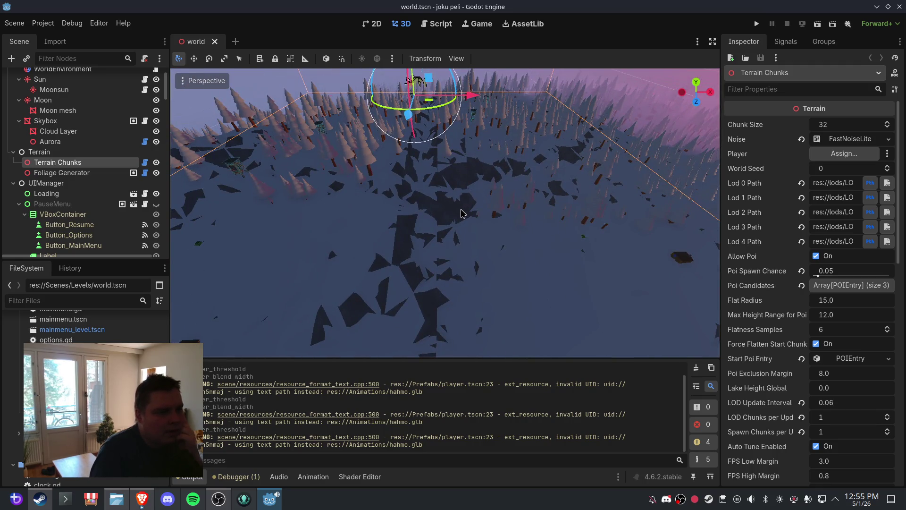
{"action": "mouse_move", "coordinate": [371, 208]}
{"action": "left_mouse_down"}
{"action": "mouse_move", "coordinate": [394, 202]}
{"action": "mouse_move", "coordinate": [369, 208]}
{"action": "left_mouse_up"}
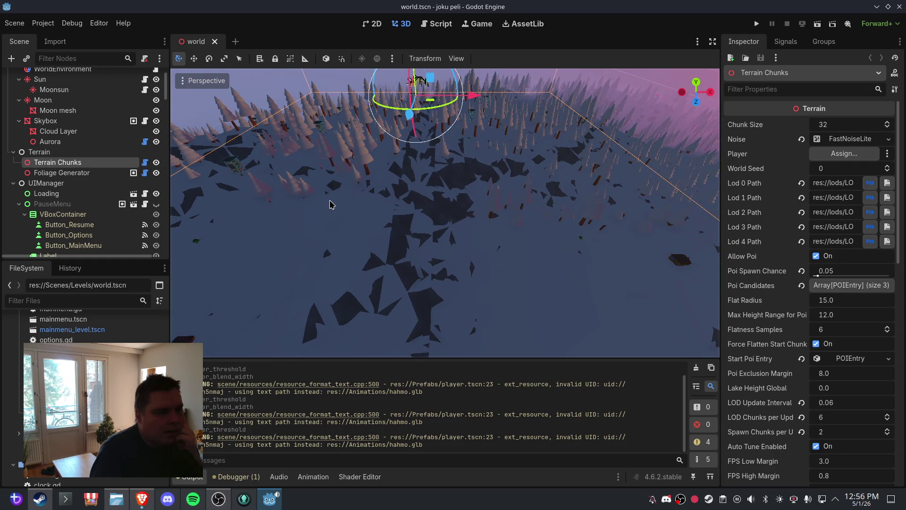
{"action": "mouse_move", "coordinate": [403, 225]}
{"action": "left_mouse_down"}
{"action": "mouse_move", "coordinate": [370, 203]}
{"action": "mouse_move", "coordinate": [460, 194]}
{"action": "left_mouse_up"}
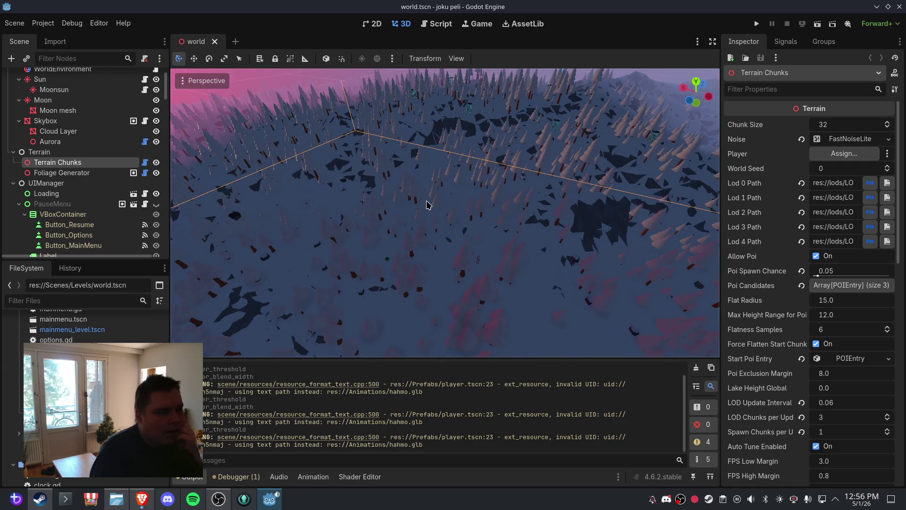
{"action": "key", "text": "f"}
{"action": "scroll", "coordinate": [502, 212], "scroll_direction": "down", "scroll_amount": 5}
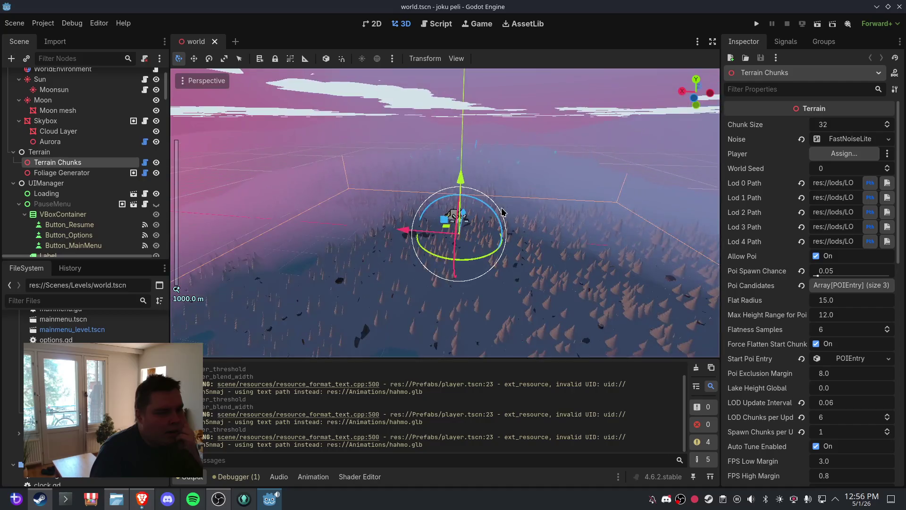
{"action": "left_click_drag", "start_coordinate": [421, 203], "coordinate": [455, 210]}
Save the scene, run the project and start play from the Jokupeli main menu
{"action": "left_click", "coordinate": [15, 23]}
{"action": "left_click", "coordinate": [26, 97]}
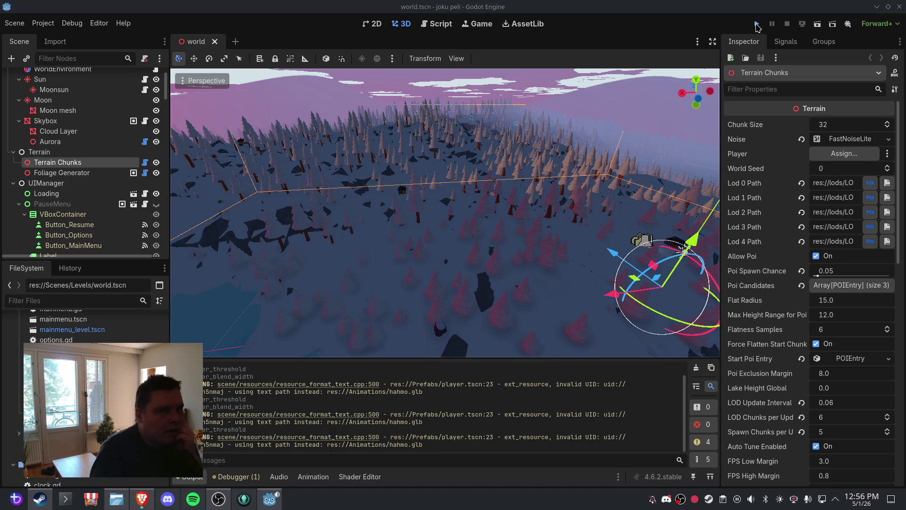
{"action": "left_click", "coordinate": [757, 24]}
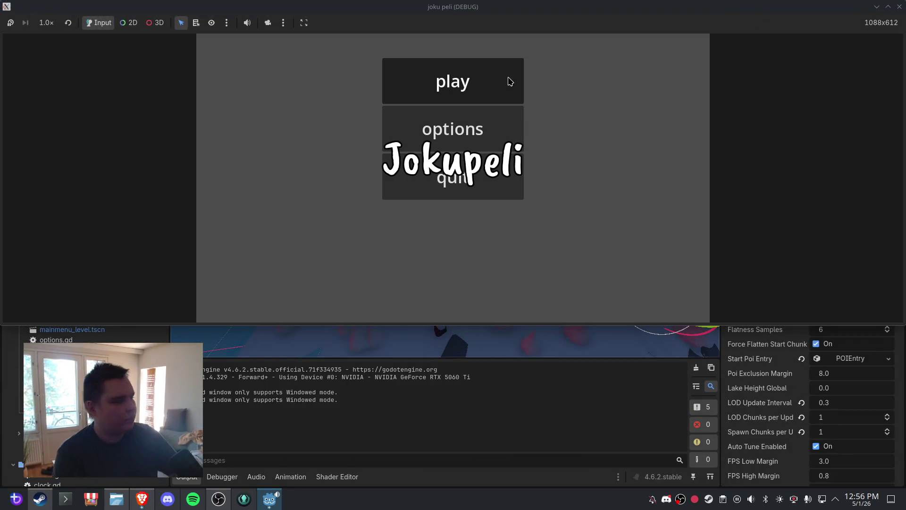
{"action": "left_click", "coordinate": [510, 82]}
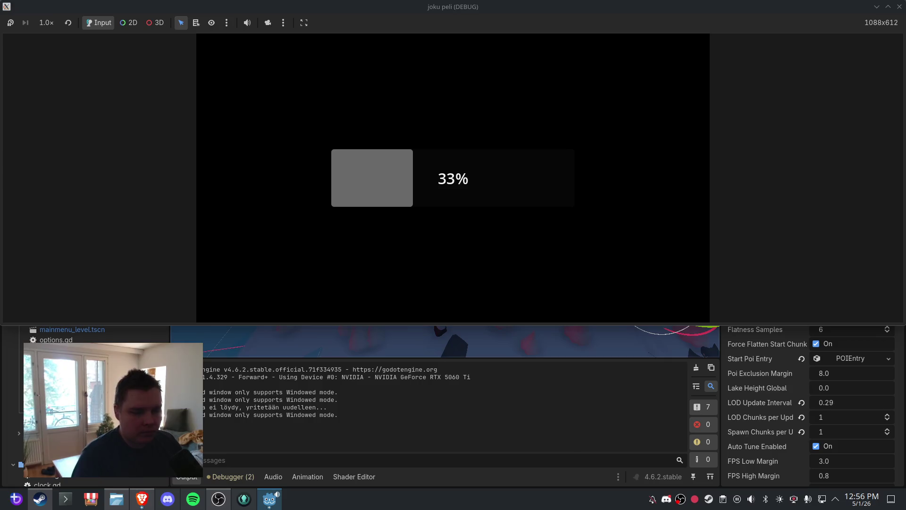
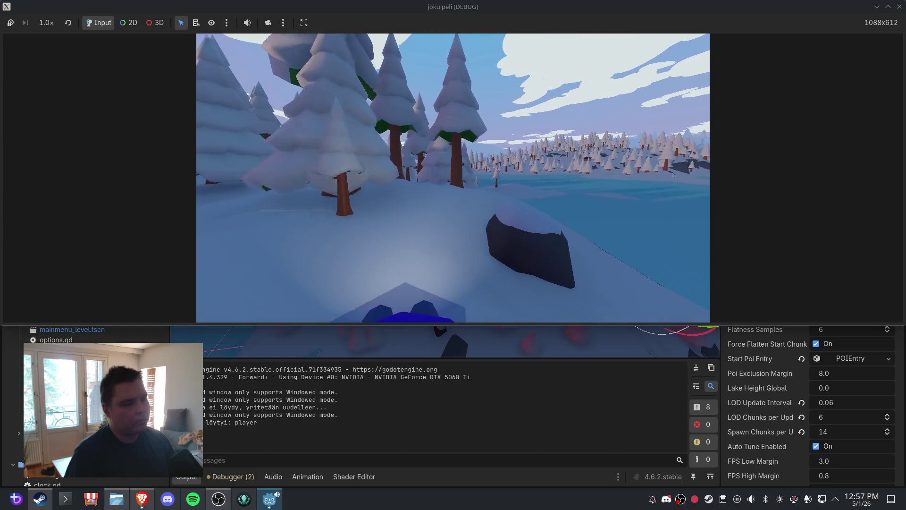
Pause the game, go back to the main menu, start a new game, then stop the debug session
{"action": "key", "text": "Escape"}
{"action": "key", "text": "Escape"}
{"action": "key", "text": "Escape"}
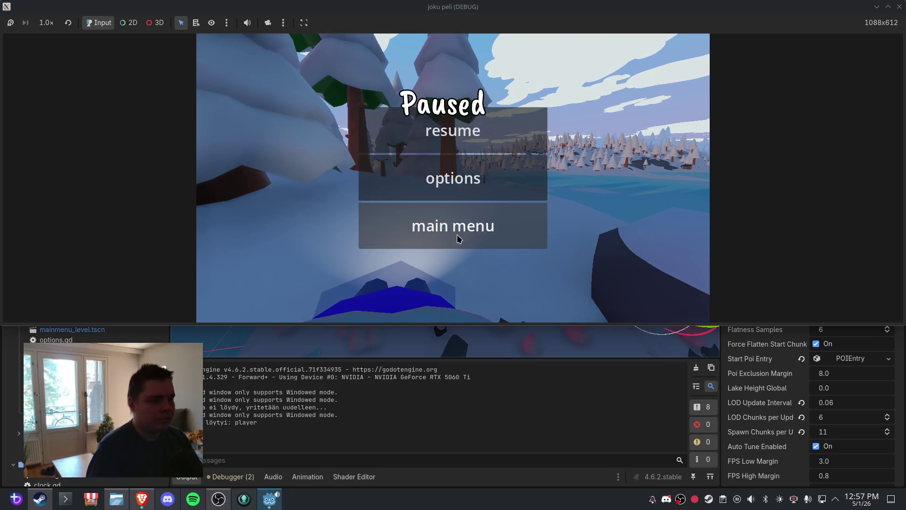
{"action": "left_click", "coordinate": [457, 234]}
{"action": "left_click", "coordinate": [455, 81]}
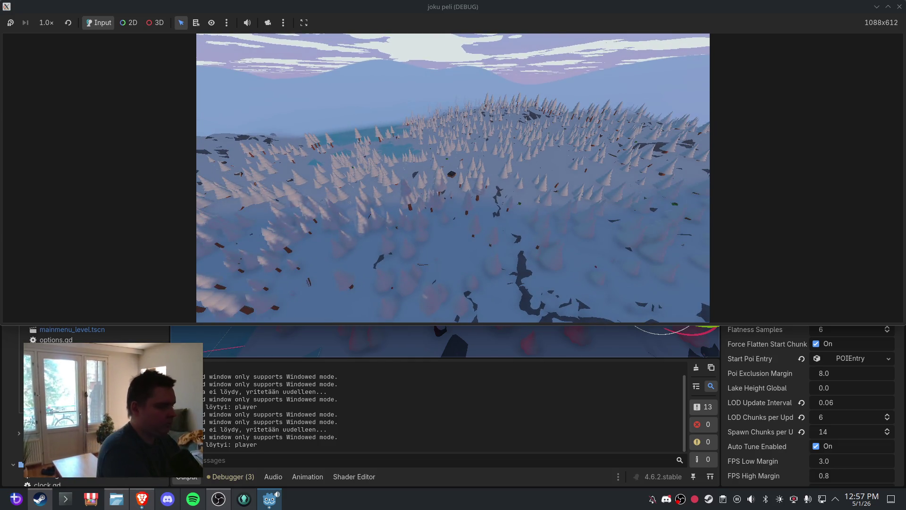
{"action": "key", "text": "F8"}
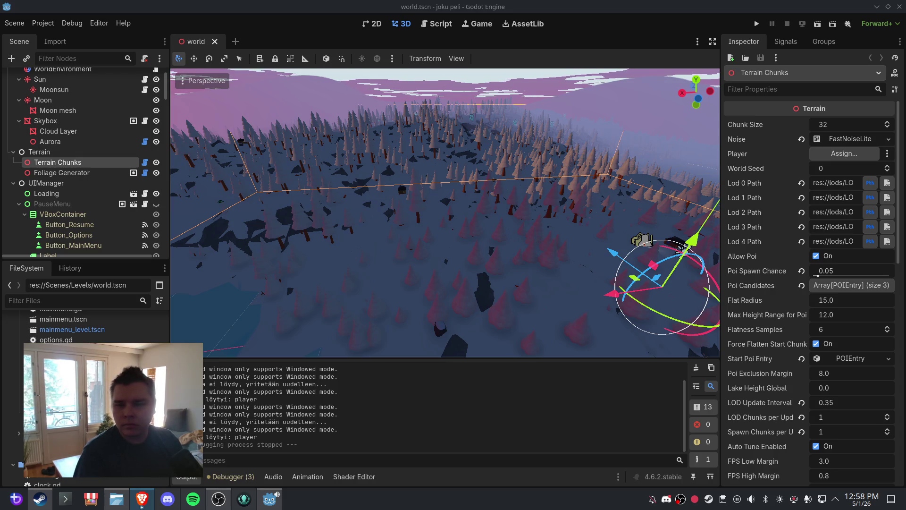
Open chunk.gd in the Script workspace and inspect its river_warp_noise declarations
{"action": "left_click", "coordinate": [437, 24]}
{"action": "left_click", "coordinate": [221, 100]}
{"action": "left_click", "coordinate": [228, 111]}
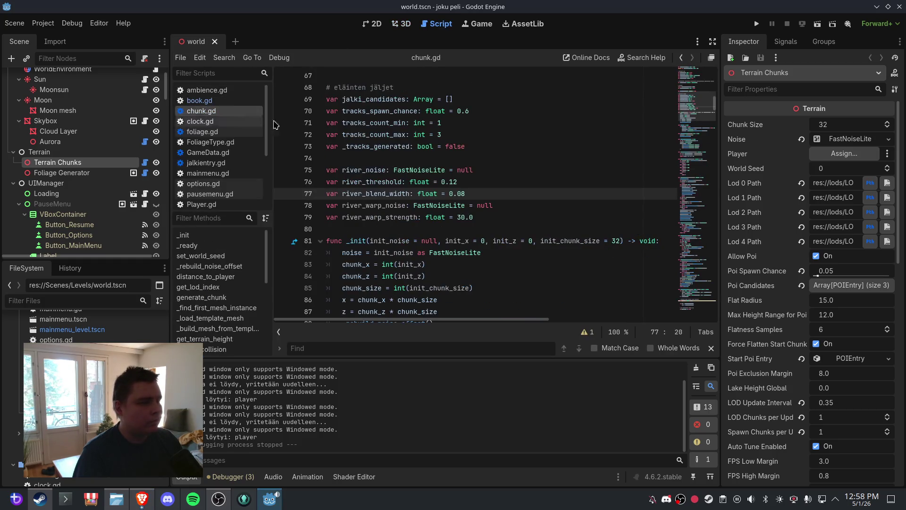
{"action": "left_click", "coordinate": [459, 163]}
{"action": "left_click", "coordinate": [446, 194]}
{"action": "left_click", "coordinate": [447, 205]}
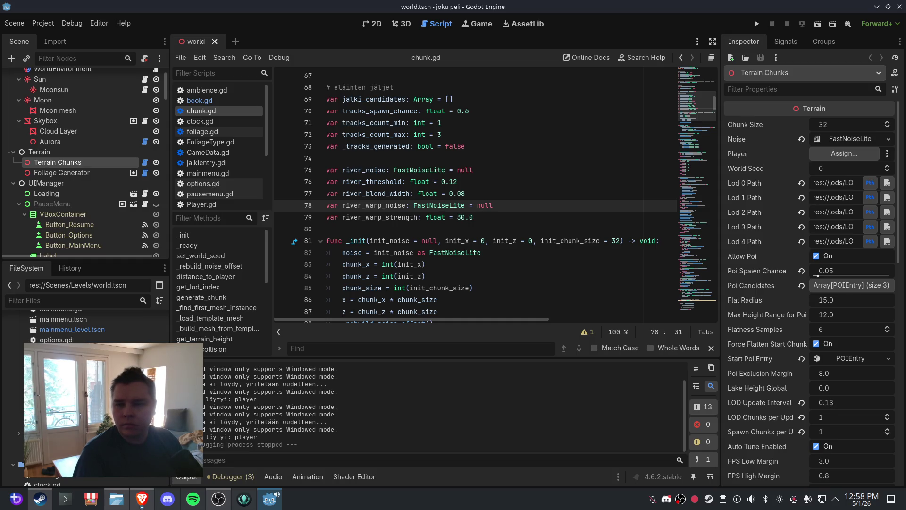
Open terrain.gd and scroll to its river noise export variables and _ready code
{"action": "left_click", "coordinate": [227, 173]}
{"action": "scroll", "coordinate": [229, 167], "scroll_direction": "down", "scroll_amount": 5}
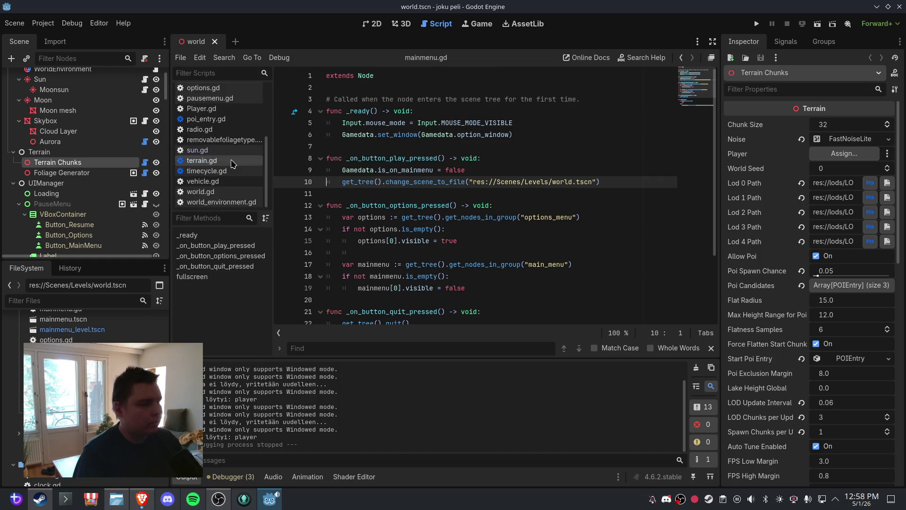
{"action": "left_click", "coordinate": [232, 162]}
{"action": "scroll", "coordinate": [633, 99], "scroll_direction": "up", "scroll_amount": 20}
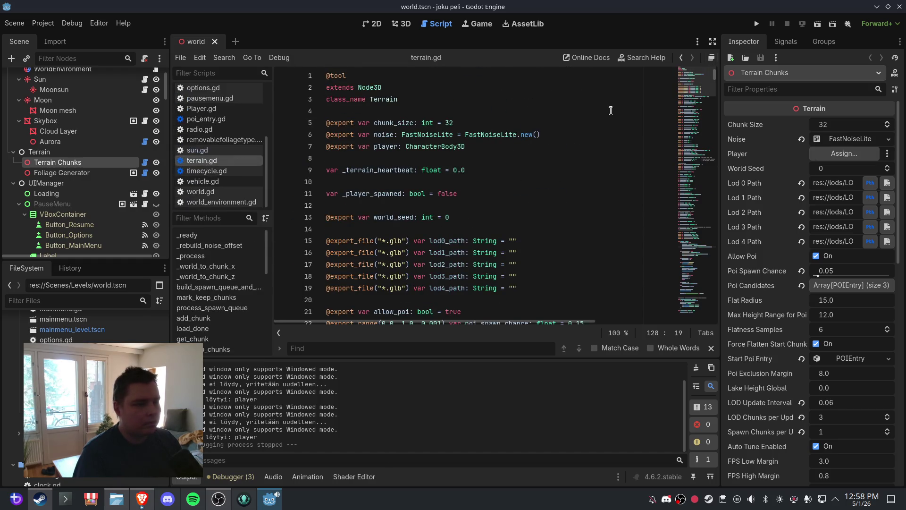
{"action": "scroll", "coordinate": [505, 161], "scroll_direction": "down", "scroll_amount": 20}
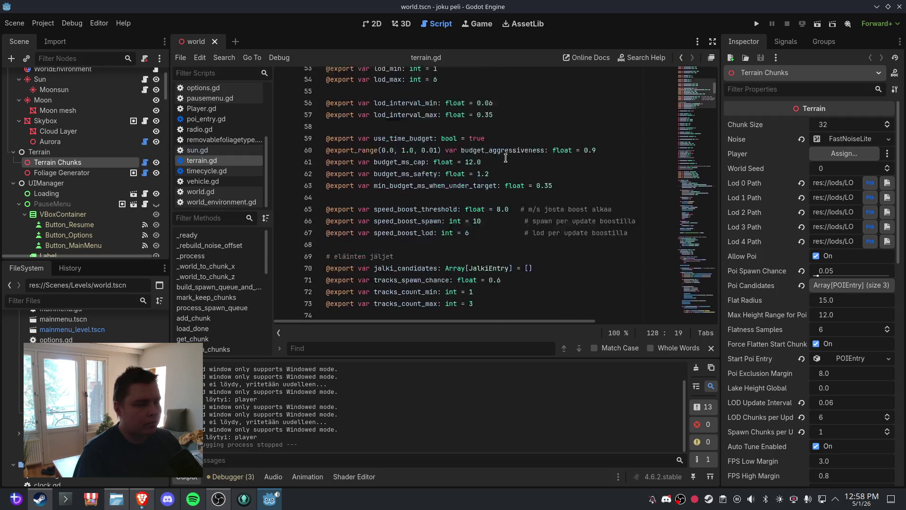
{"action": "scroll", "coordinate": [505, 158], "scroll_direction": "down", "scroll_amount": 10}
{"action": "scroll", "coordinate": [506, 158], "scroll_direction": "up", "scroll_amount": 2}
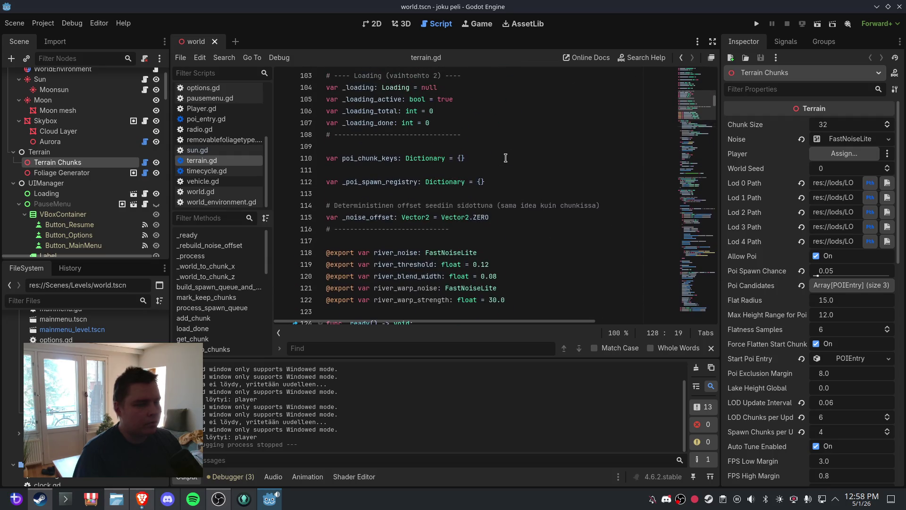
{"action": "scroll", "coordinate": [505, 158], "scroll_direction": "down", "scroll_amount": 5}
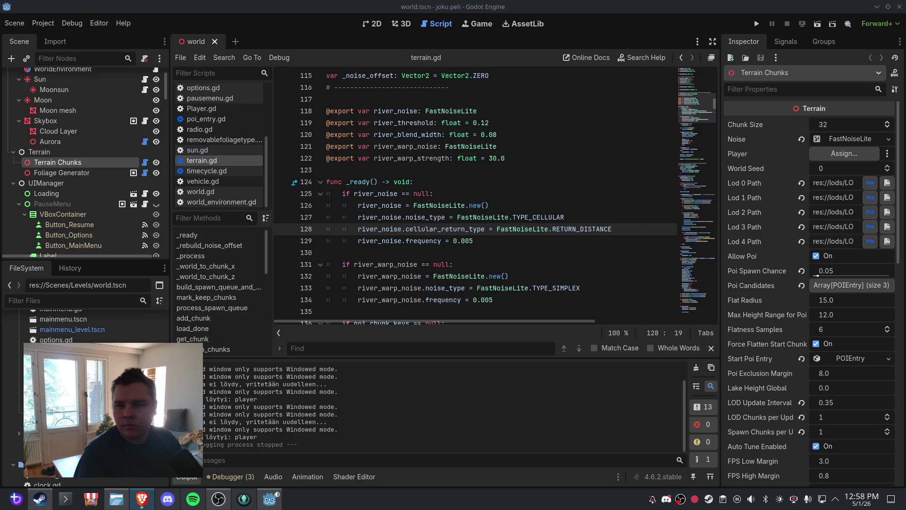
Find river_target in chunk.gd and change line 234's subtraction from 0.5 to 3.0
{"action": "left_click", "coordinate": [409, 347]}
{"action": "type", "text": "river_target"}
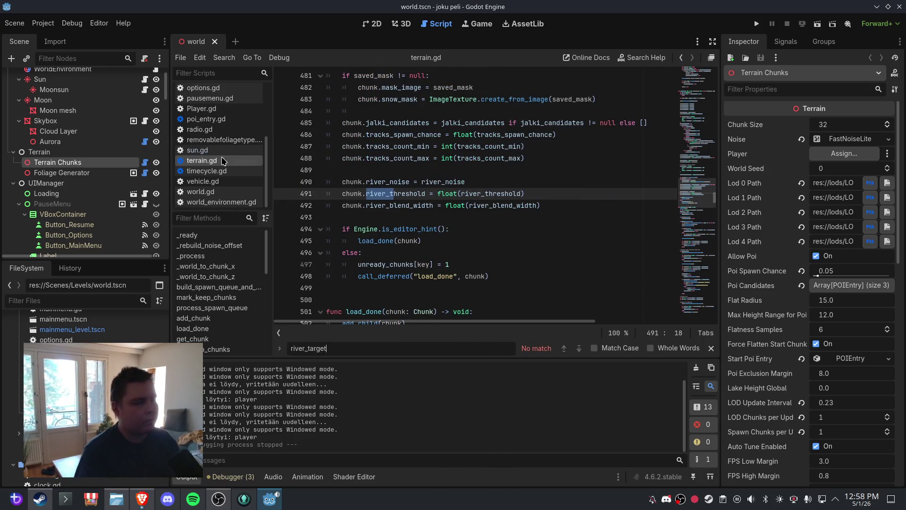
{"action": "scroll", "coordinate": [229, 104], "scroll_direction": "up", "scroll_amount": 3}
{"action": "left_click", "coordinate": [228, 111]}
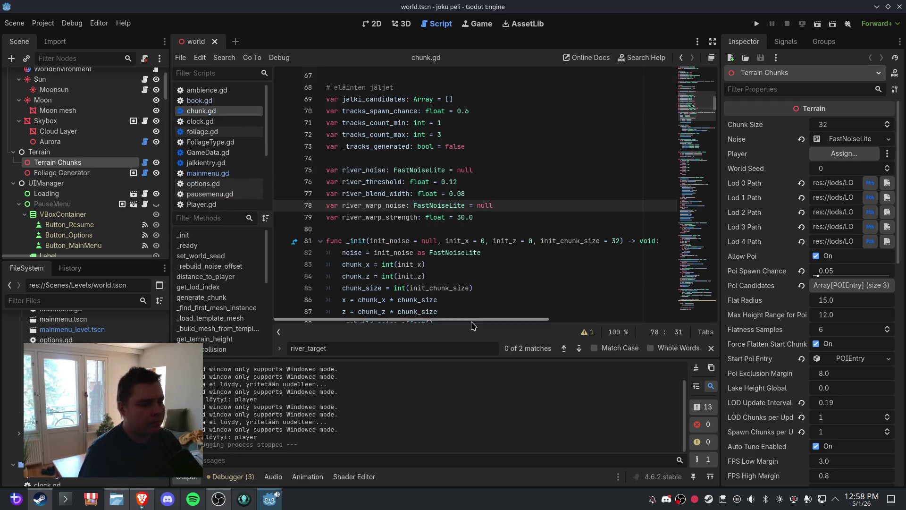
{"action": "left_click", "coordinate": [578, 349]}
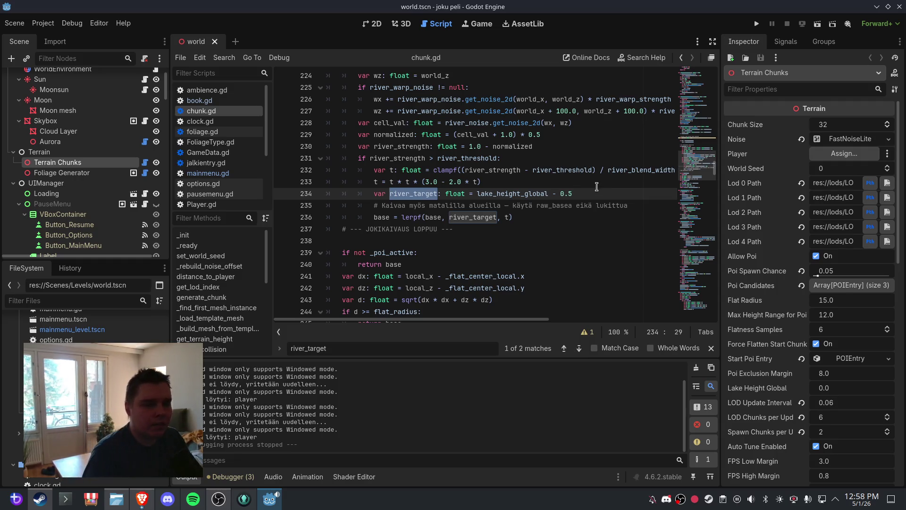
{"action": "left_click", "coordinate": [586, 191]}
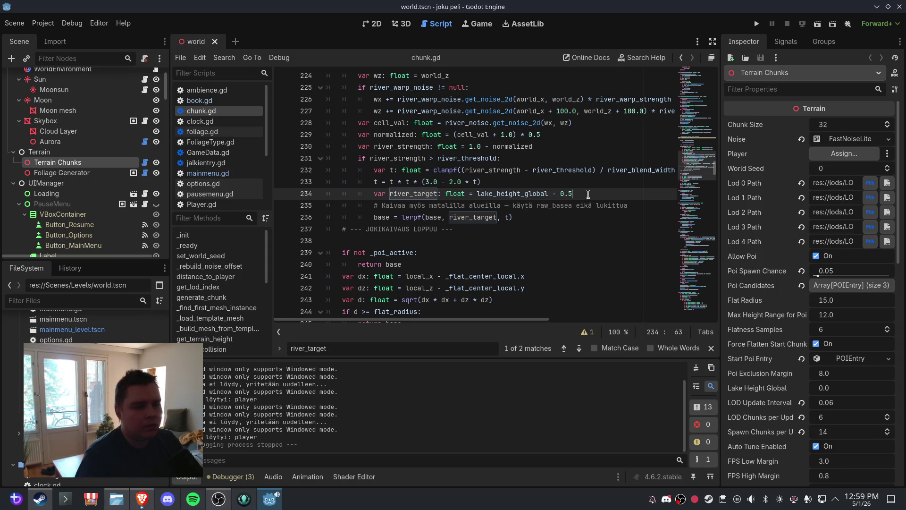
{"action": "left_click", "coordinate": [578, 348]}
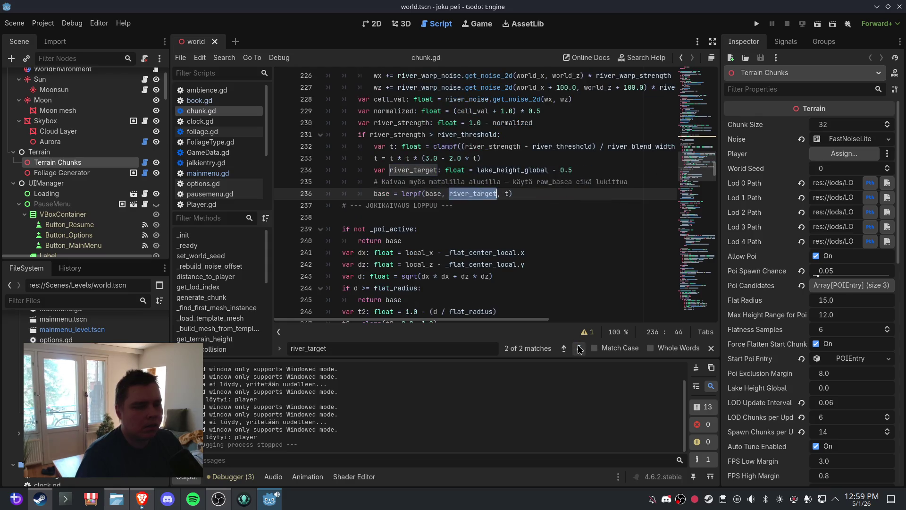
{"action": "left_click", "coordinate": [564, 348]}
{"action": "left_click", "coordinate": [588, 196]}
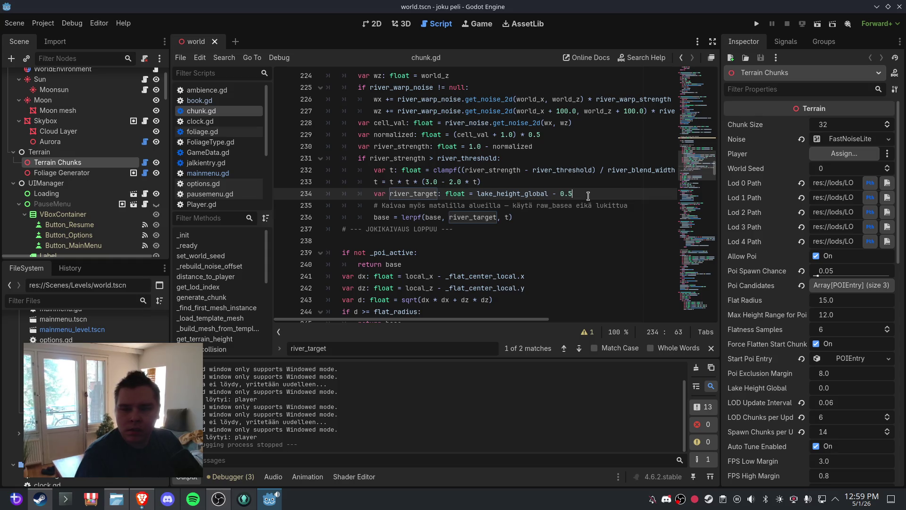
{"action": "type", "text": "3."}
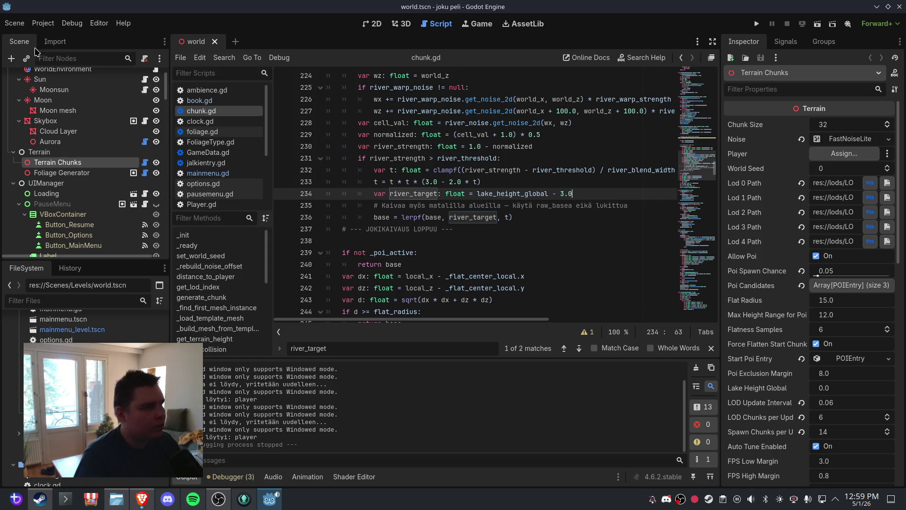
Save the world scene, then close and reopen it with Ctrl+Shift+T
{"action": "left_click", "coordinate": [14, 23]}
{"action": "left_click", "coordinate": [36, 96]}
{"action": "left_click", "coordinate": [402, 23]}
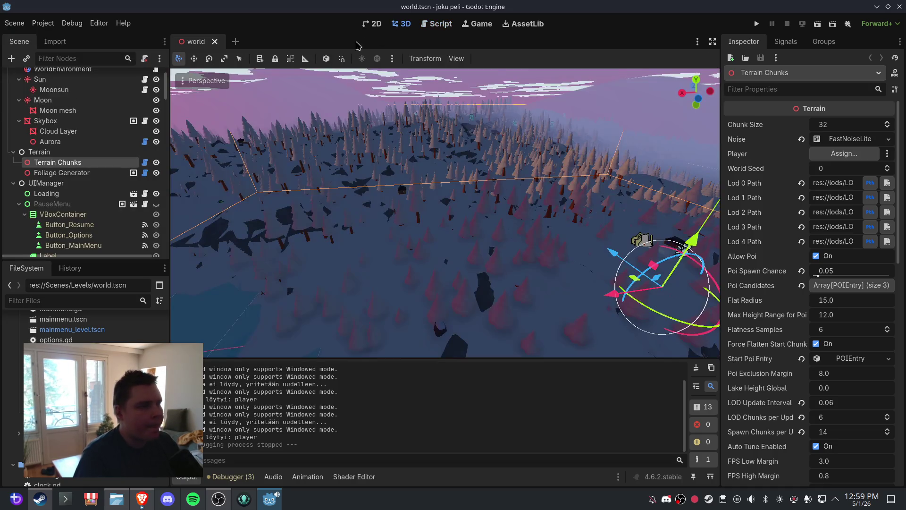
{"action": "left_click", "coordinate": [215, 42]}
{"action": "key", "text": "ctrl+shift+t"}
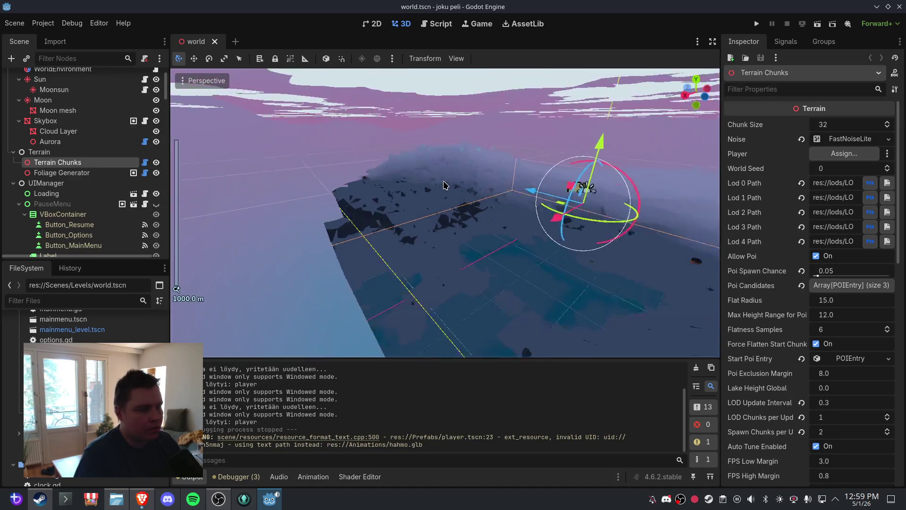
Frame the Terrain Chunks node and orbit around the regenerated terrain to inspect the deeper rivers
{"action": "scroll", "coordinate": [453, 184], "scroll_direction": "down", "scroll_amount": 3}
{"action": "scroll", "coordinate": [463, 183], "scroll_direction": "up", "scroll_amount": 2}
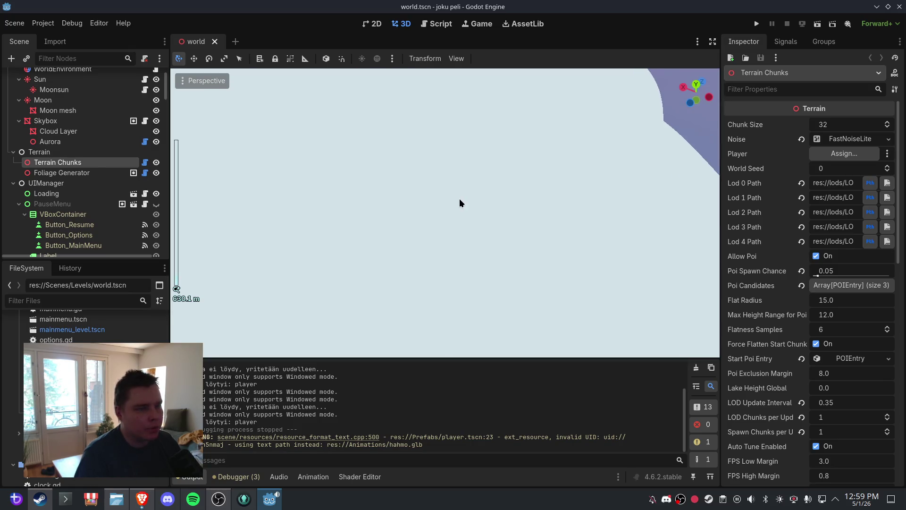
{"action": "scroll", "coordinate": [455, 199], "scroll_direction": "up", "scroll_amount": 2}
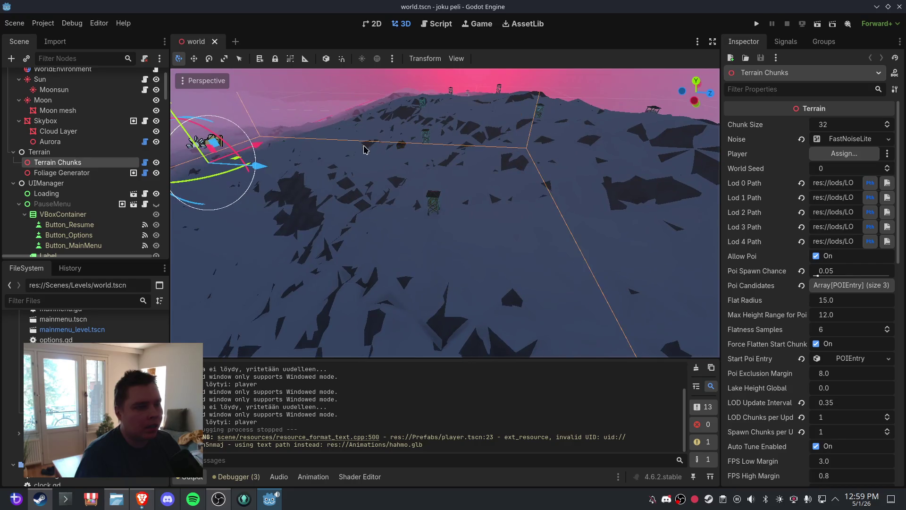
{"action": "key", "text": "f"}
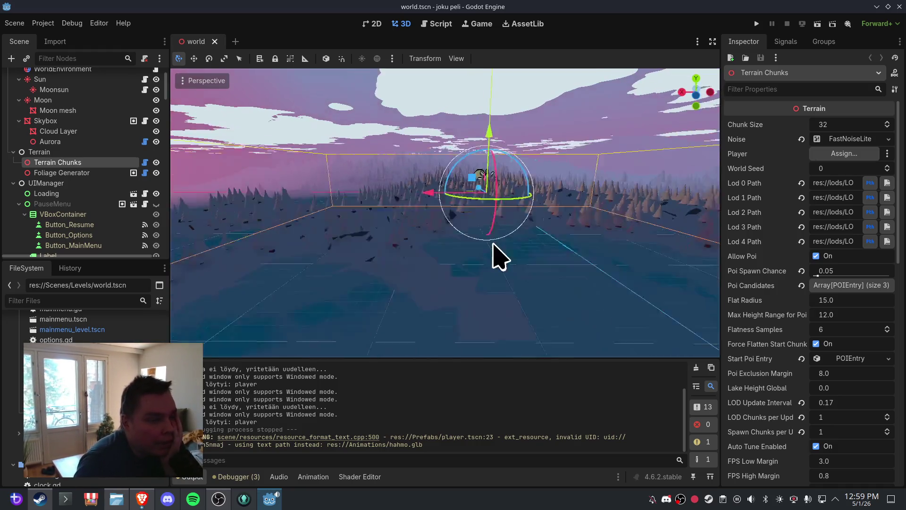
{"action": "scroll", "coordinate": [500, 255], "scroll_direction": "up", "scroll_amount": 3}
{"action": "scroll", "coordinate": [508, 242], "scroll_direction": "down", "scroll_amount": 5}
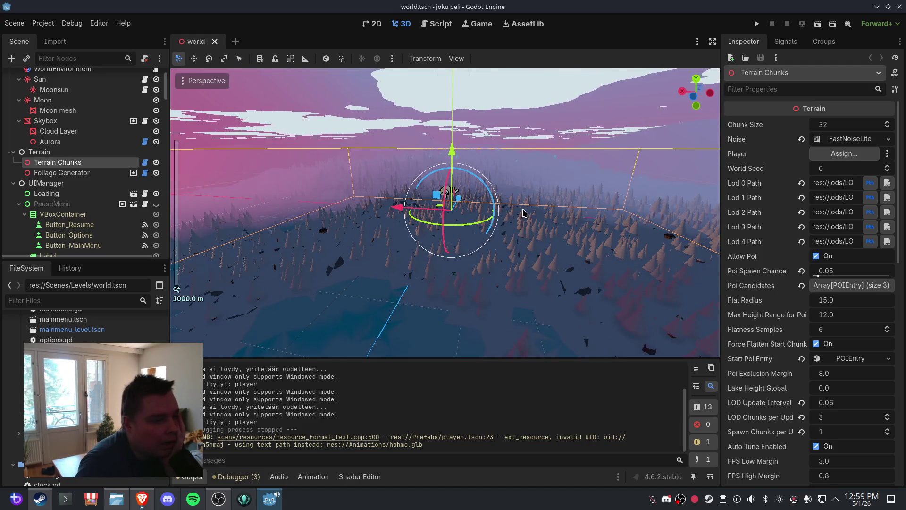
{"action": "scroll", "coordinate": [519, 236], "scroll_direction": "up", "scroll_amount": 3}
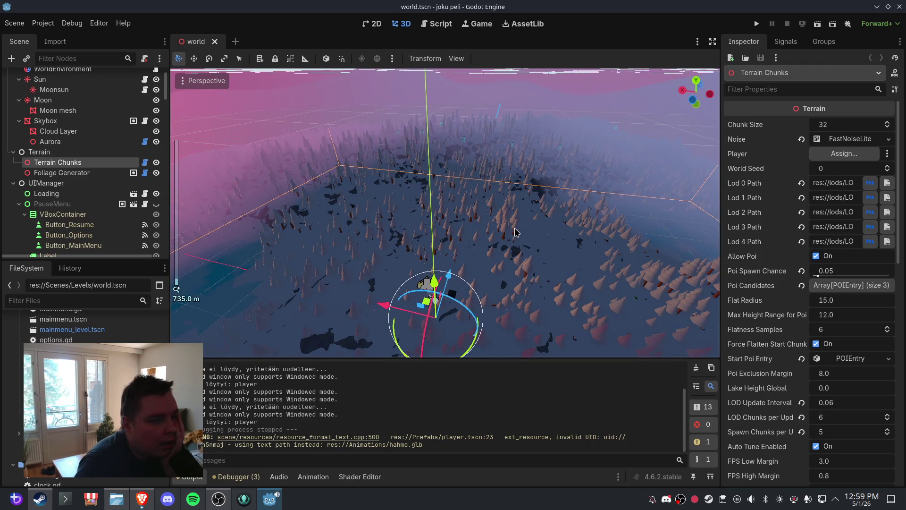
{"action": "left_click_drag", "start_coordinate": [516, 232], "coordinate": [439, 211]}
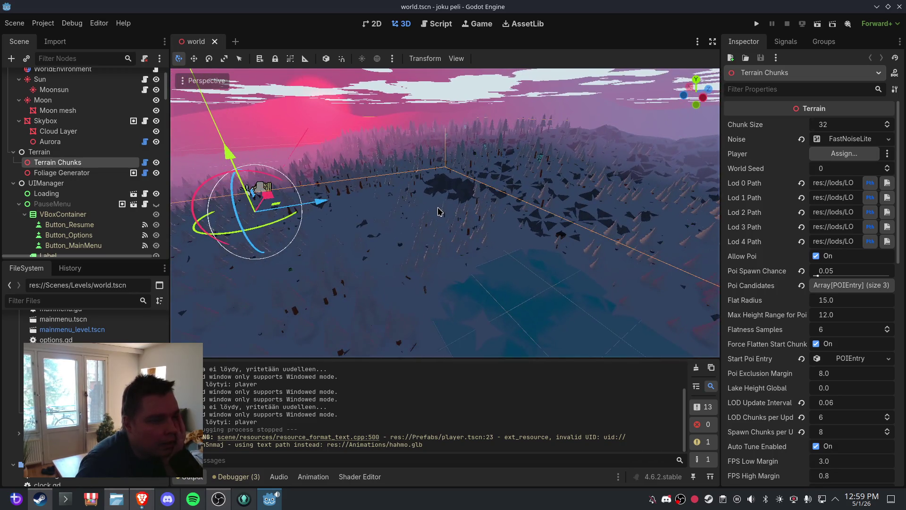
{"action": "left_click_drag", "start_coordinate": [513, 234], "coordinate": [472, 222]}
{"action": "scroll", "coordinate": [520, 217], "scroll_direction": "up", "scroll_amount": 5}
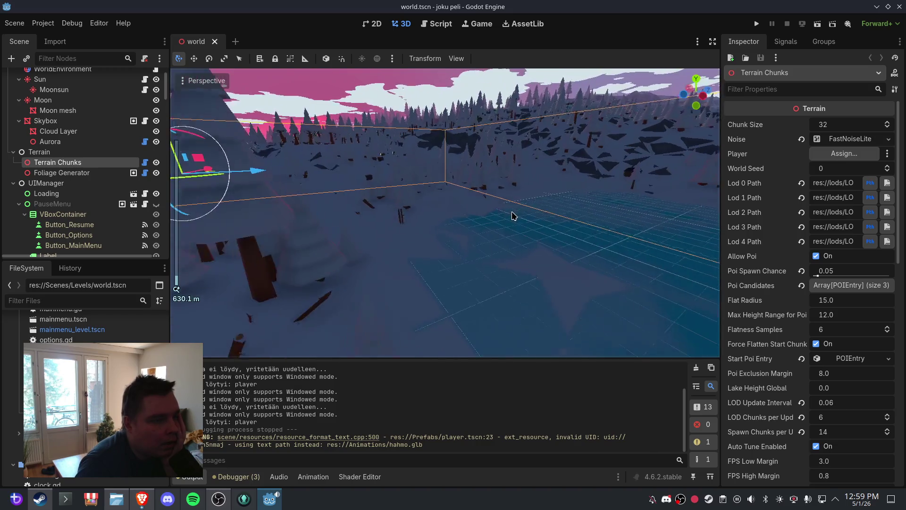
{"action": "scroll", "coordinate": [513, 216], "scroll_direction": "down", "scroll_amount": 4}
{"action": "type", "text": "0.35"}
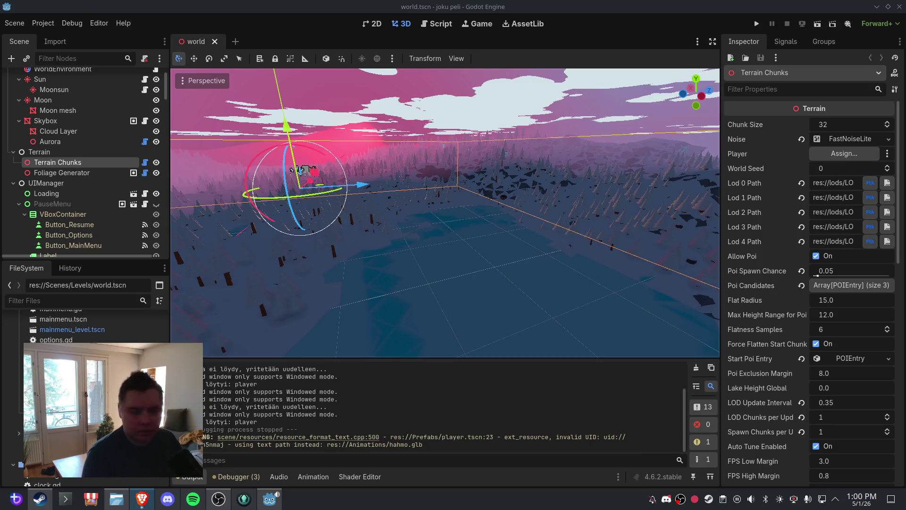
{"action": "left_click", "coordinate": [423, 25]}
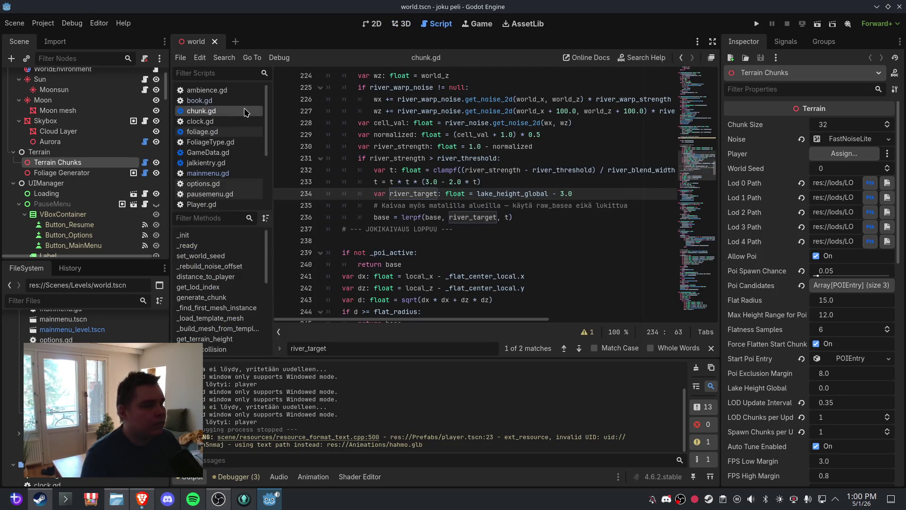
Replace the river carving block, lines 219–237 of chunk.gd, with pasted code and save
{"action": "left_click", "coordinate": [441, 207]}
{"action": "mouse_move", "coordinate": [462, 230]}
{"action": "left_mouse_down"}
{"action": "mouse_move", "coordinate": [340, 141]}
{"action": "mouse_move", "coordinate": [324, 86]}
{"action": "left_mouse_up"}
{"action": "key", "text": "ctrl+v"}
{"action": "left_click", "coordinate": [438, 194]}
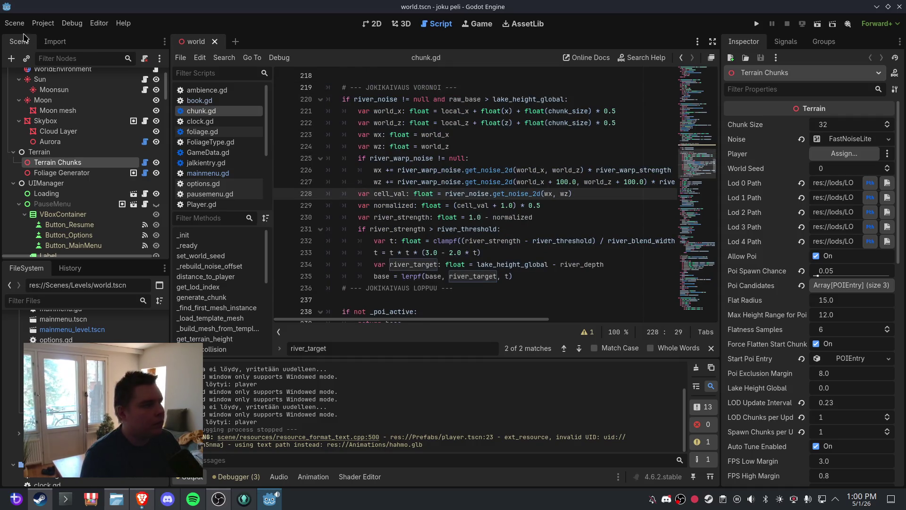
{"action": "left_click", "coordinate": [15, 24]}
{"action": "left_click", "coordinate": [28, 75]}
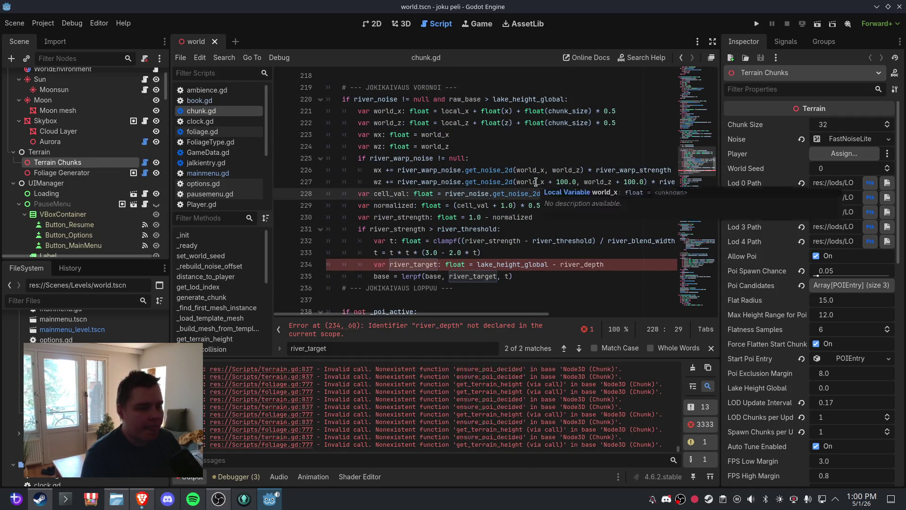
Check the foliage.gd warning line linked from the Output error
{"action": "left_click", "coordinate": [542, 265]}
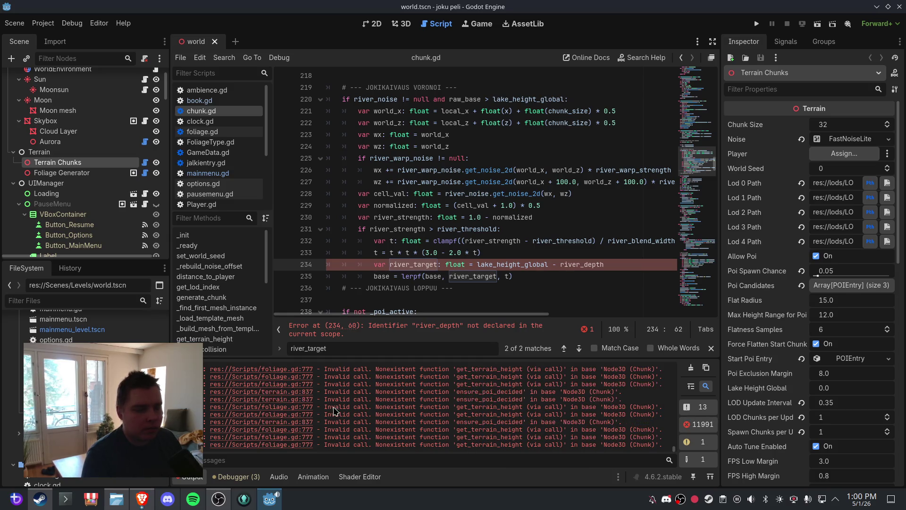
{"action": "left_click", "coordinate": [307, 407]}
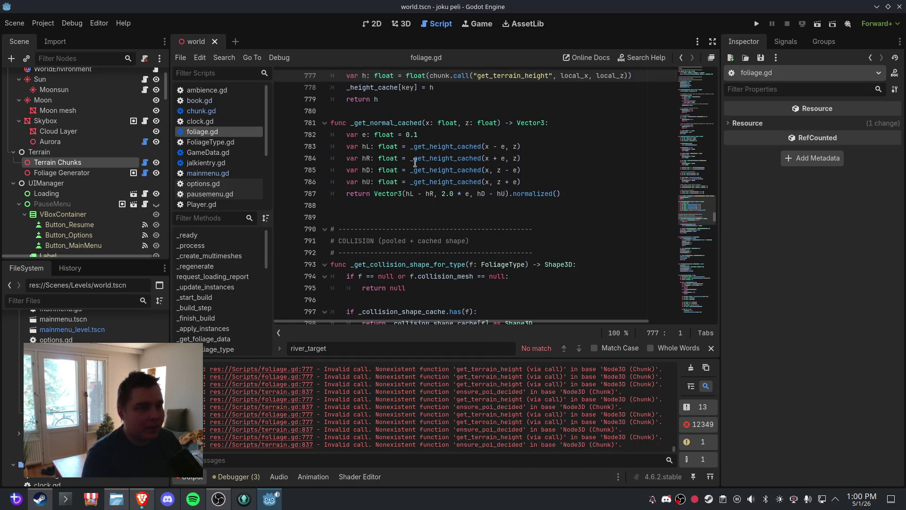
{"action": "scroll", "coordinate": [457, 179], "scroll_direction": "up", "scroll_amount": 2}
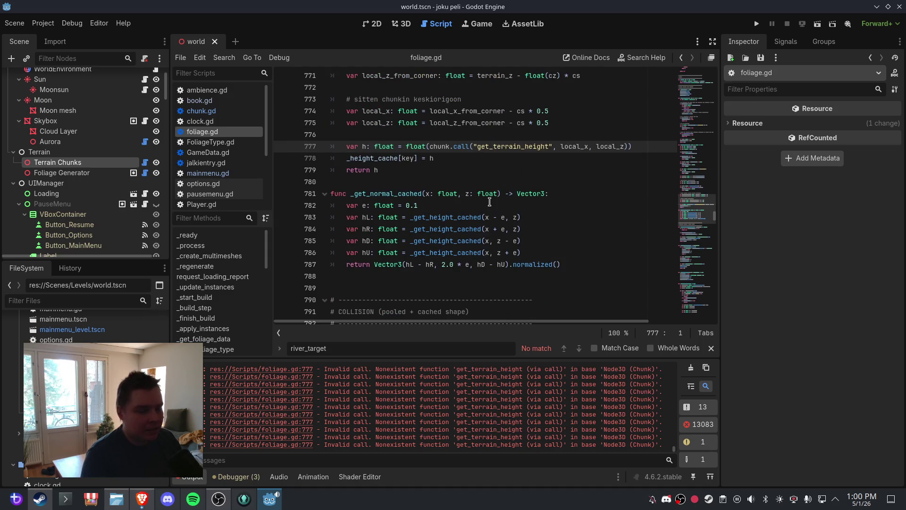
Return to chunk.gd line 234 and inspect the undeclared river_depth error message
{"action": "left_click", "coordinate": [223, 111]}
{"action": "left_click", "coordinate": [488, 254]}
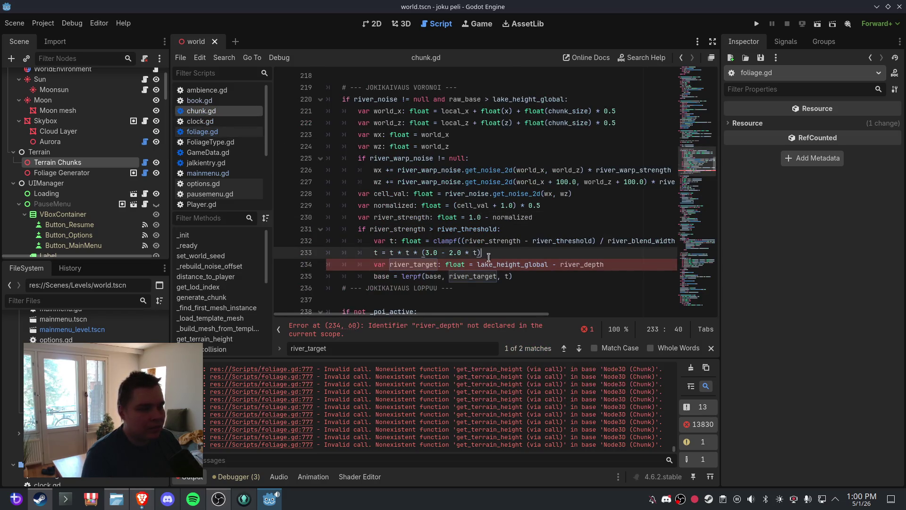
{"action": "left_click", "coordinate": [496, 265]}
{"action": "left_click_drag", "start_coordinate": [561, 265], "coordinate": [303, 264]}
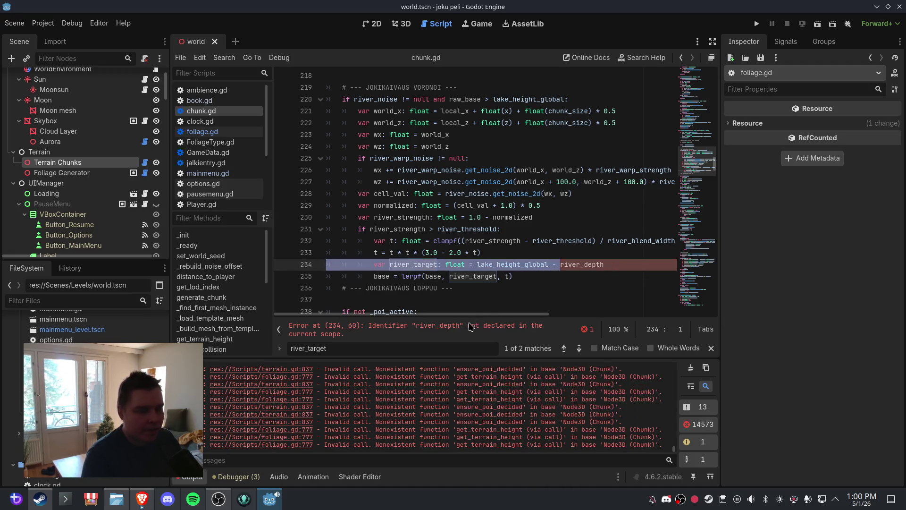
{"action": "left_click", "coordinate": [471, 327]}
{"action": "right_click", "coordinate": [470, 326]}
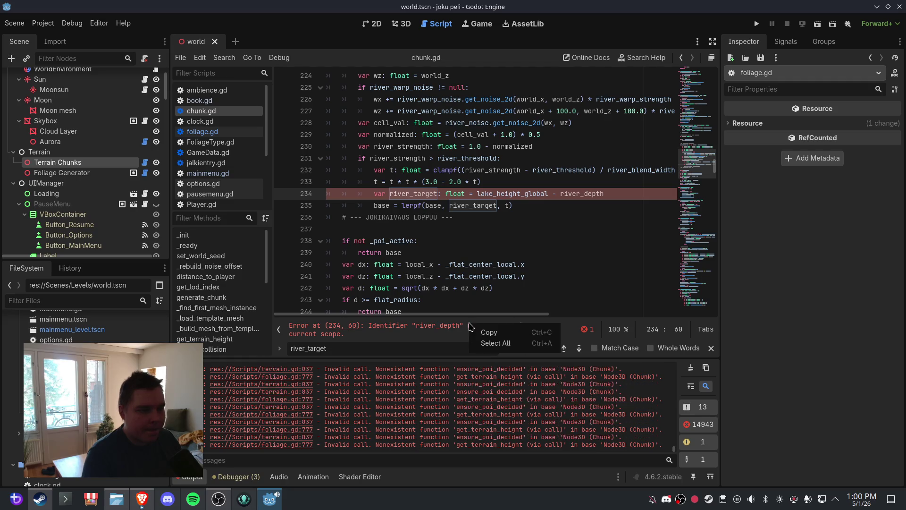
Copy the error, clear Output, and paste river variables adding 'var river_depth: float = 3.0'
{"action": "left_click", "coordinate": [486, 333]}
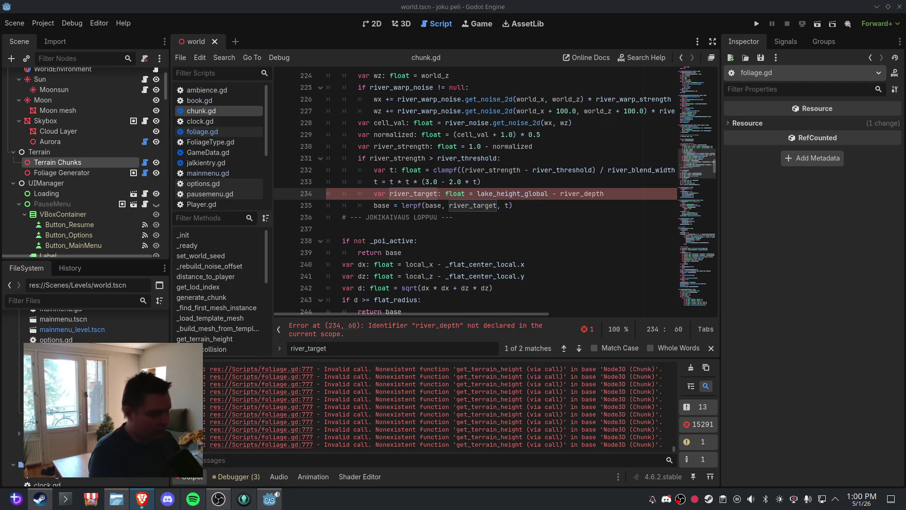
{"action": "left_click", "coordinate": [692, 370]}
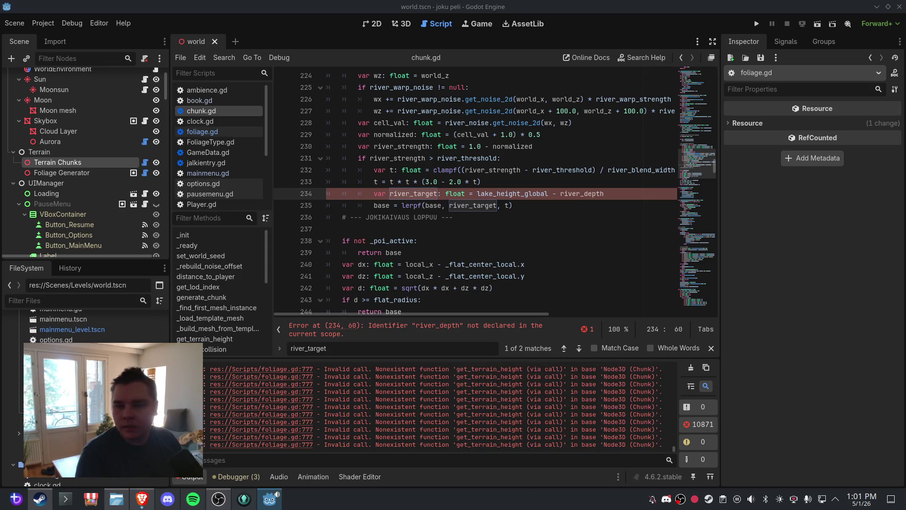
{"action": "left_click", "coordinate": [590, 134]}
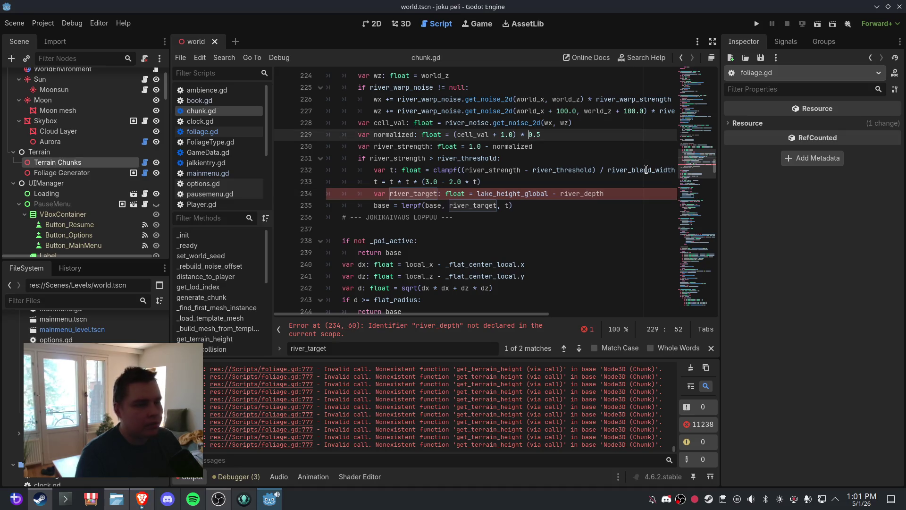
{"action": "left_click", "coordinate": [700, 108]}
{"action": "left_click_drag", "start_coordinate": [699, 107], "coordinate": [703, 92]}
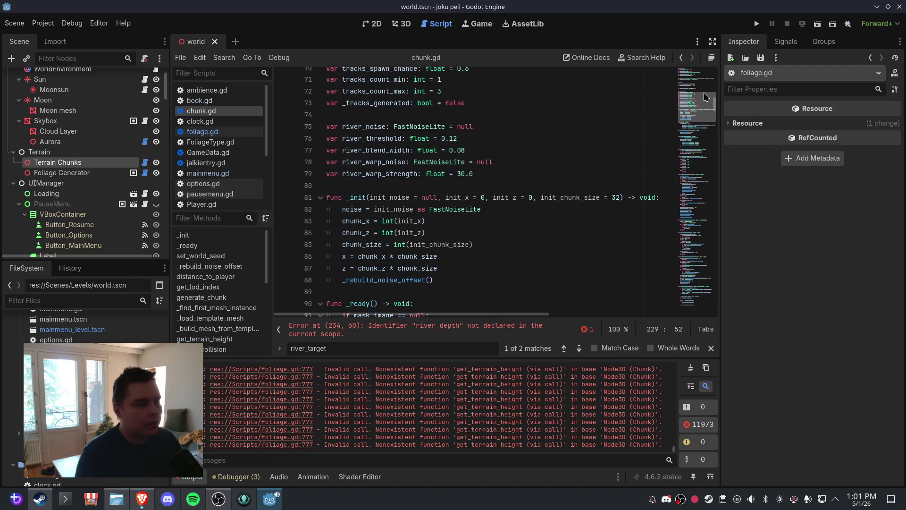
{"action": "left_click_drag", "start_coordinate": [474, 173], "coordinate": [335, 129]}
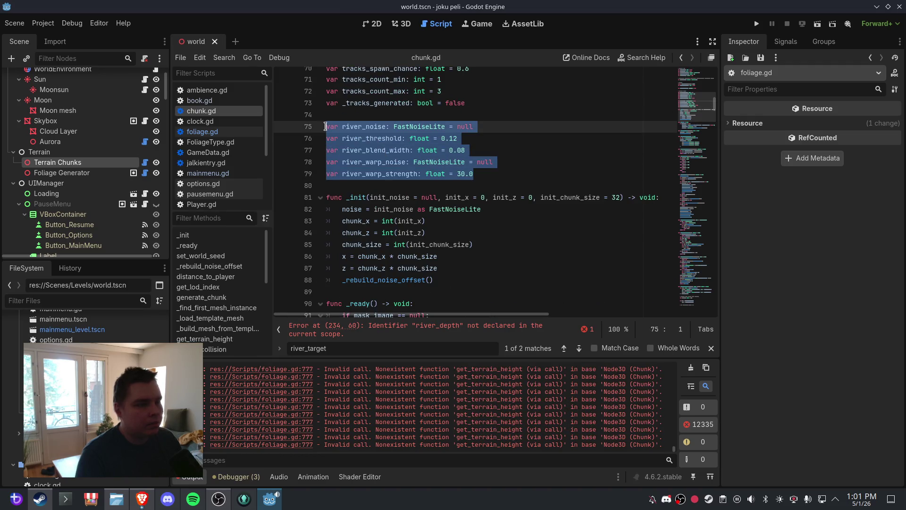
{"action": "key", "text": "ctrl+v"}
{"action": "left_click", "coordinate": [357, 135]}
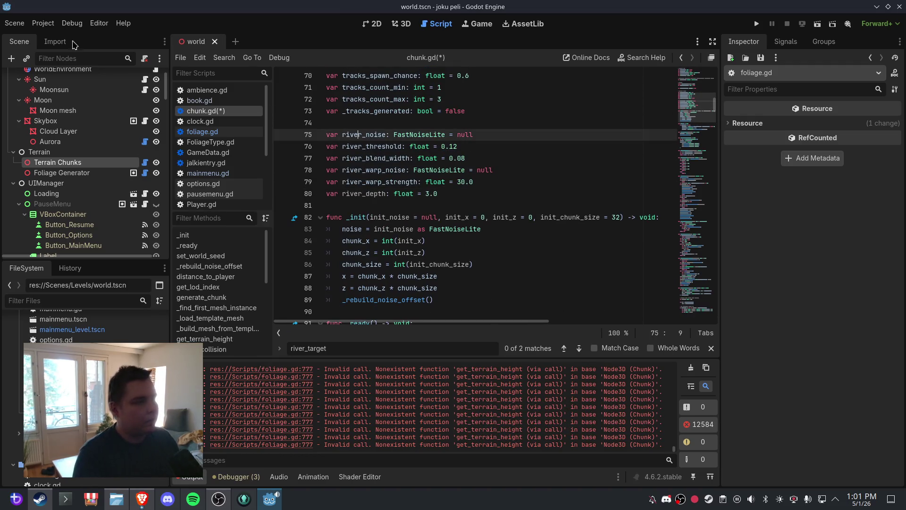
Save the world scene, clear the Output log, and show the 3D view
{"action": "left_click", "coordinate": [14, 23]}
{"action": "left_click", "coordinate": [29, 98]}
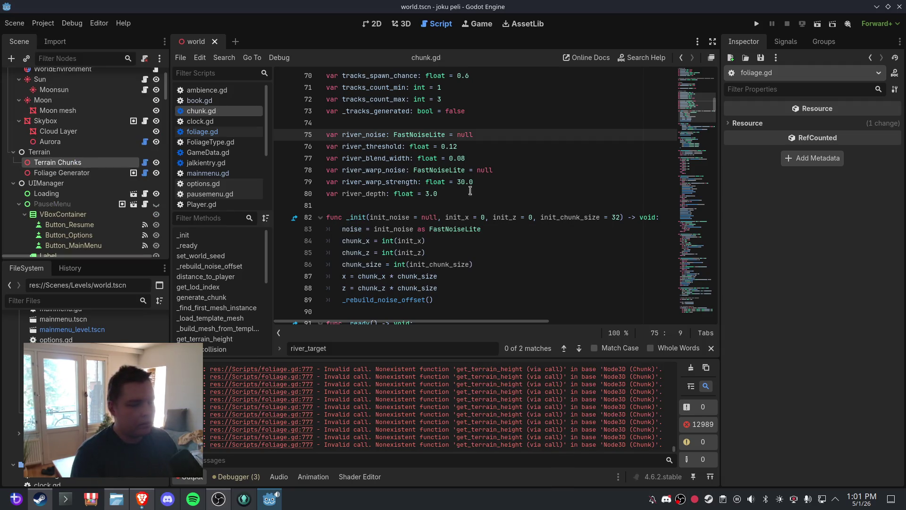
{"action": "left_click", "coordinate": [691, 369]}
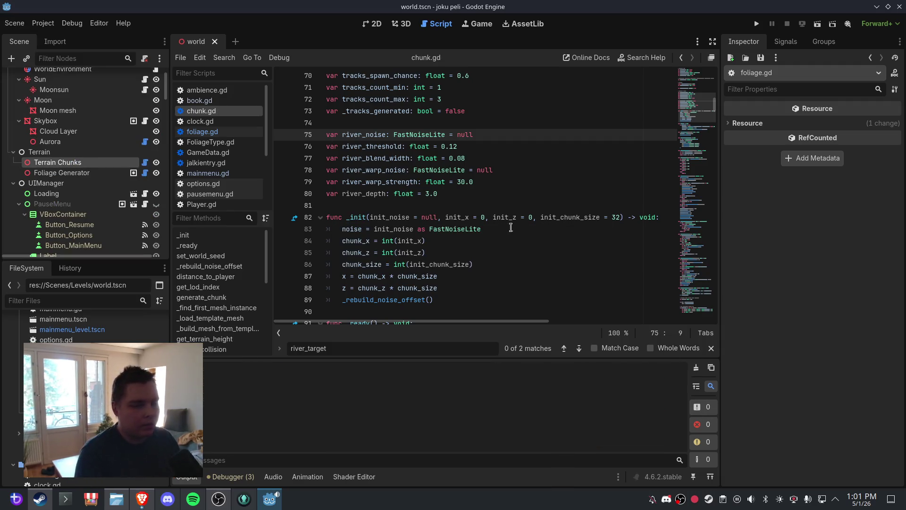
{"action": "left_click", "coordinate": [400, 23]}
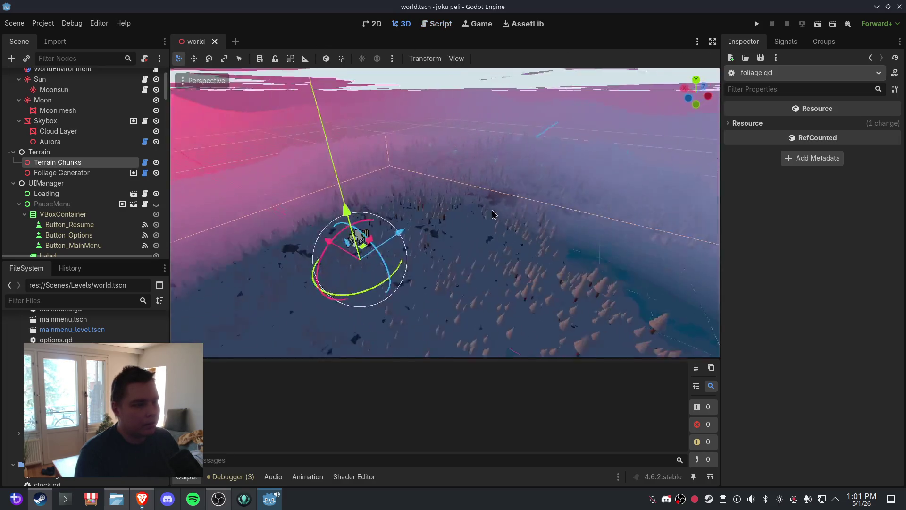
Close and reopen the world scene, then orbit and zoom over the forested chunks and carved river channels
{"action": "left_click", "coordinate": [215, 42]}
{"action": "key", "text": "ctrl+shift+t"}
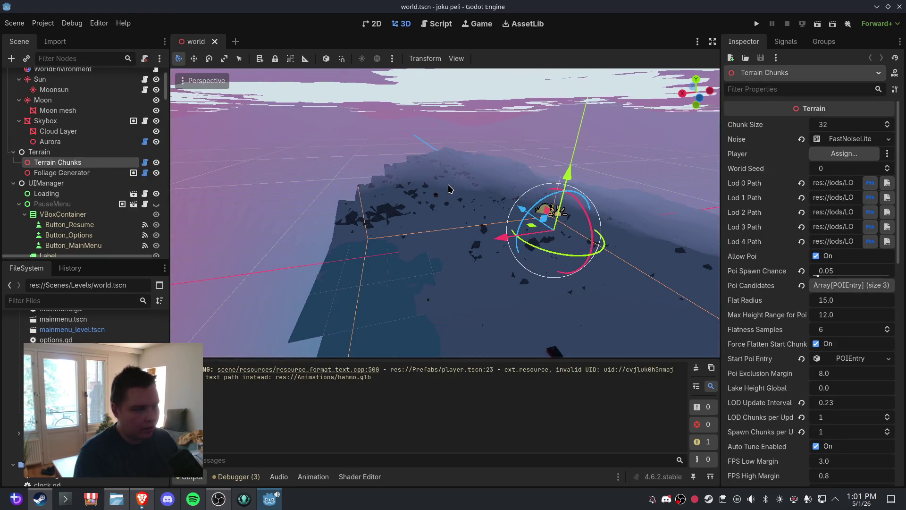
{"action": "scroll", "coordinate": [465, 229], "scroll_direction": "up", "scroll_amount": 5}
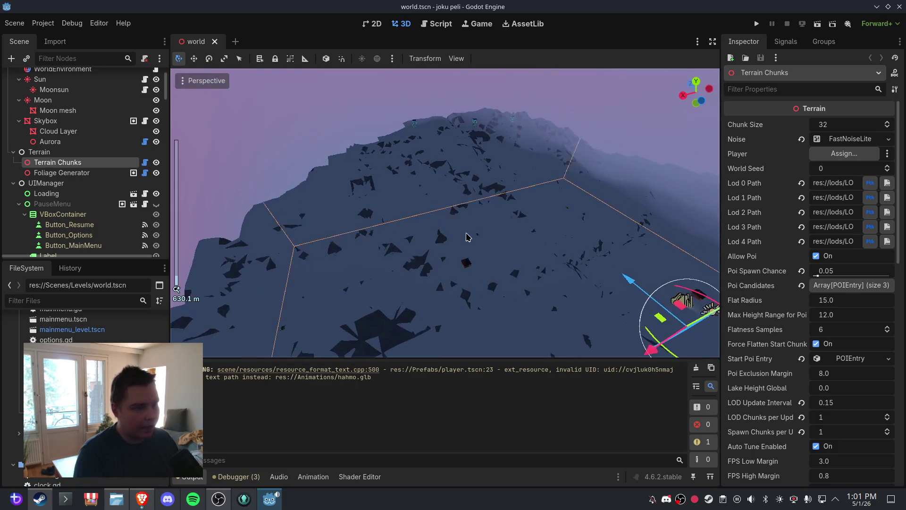
{"action": "scroll", "coordinate": [467, 222], "scroll_direction": "down", "scroll_amount": 4}
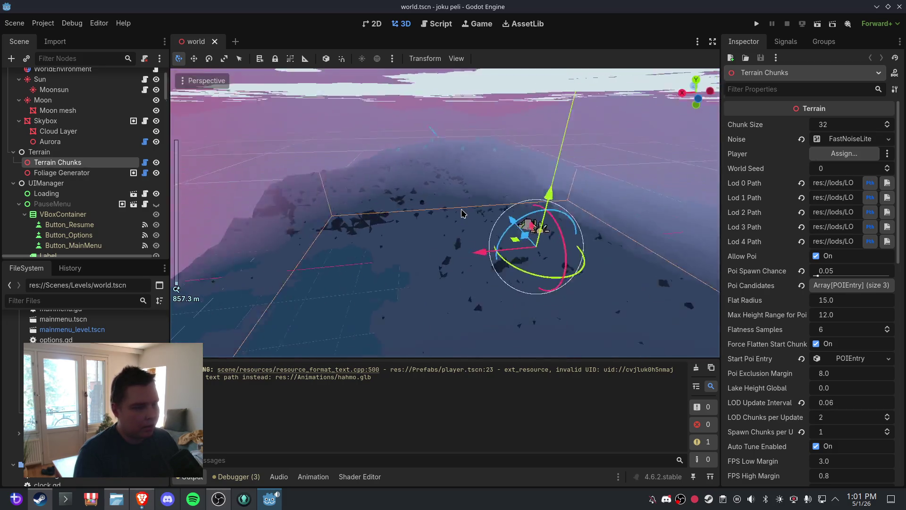
{"action": "scroll", "coordinate": [498, 203], "scroll_direction": "up", "scroll_amount": 4}
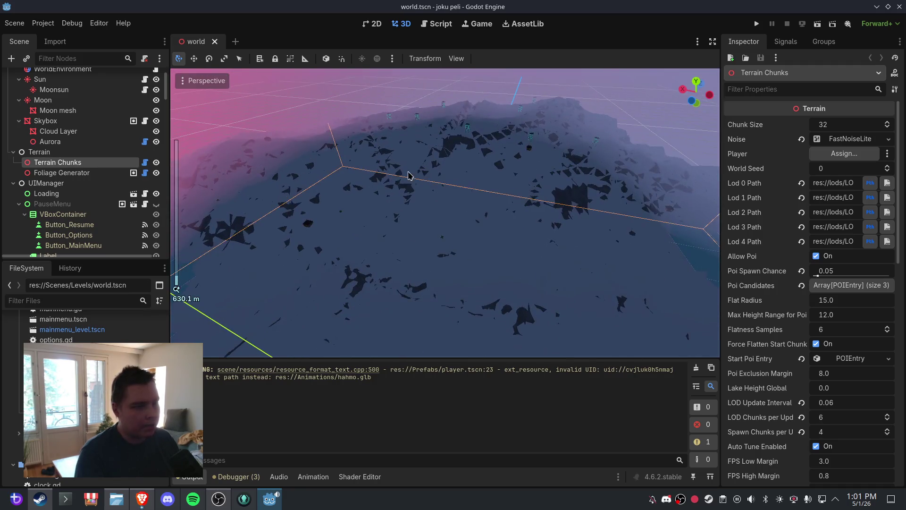
{"action": "mouse_move", "coordinate": [536, 186]}
{"action": "left_mouse_down"}
{"action": "mouse_move", "coordinate": [494, 186]}
{"action": "mouse_move", "coordinate": [513, 200]}
{"action": "mouse_move", "coordinate": [407, 226]}
{"action": "mouse_move", "coordinate": [490, 204]}
{"action": "left_mouse_up"}
{"action": "scroll", "coordinate": [514, 201], "scroll_direction": "down", "scroll_amount": 5}
{"action": "scroll", "coordinate": [489, 207], "scroll_direction": "up", "scroll_amount": 4}
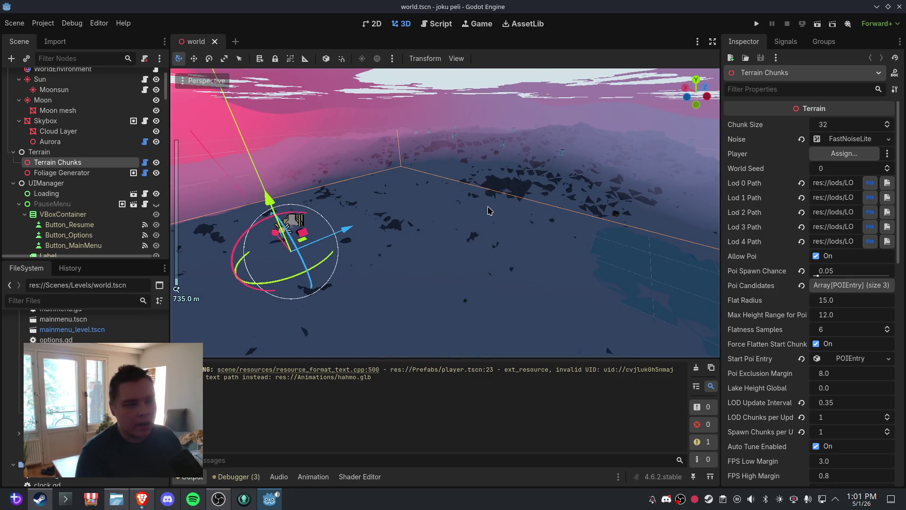
{"action": "mouse_move", "coordinate": [470, 219]}
{"action": "left_mouse_down"}
{"action": "mouse_move", "coordinate": [486, 222]}
{"action": "mouse_move", "coordinate": [444, 190]}
{"action": "mouse_move", "coordinate": [520, 235]}
{"action": "mouse_move", "coordinate": [537, 227]}
{"action": "left_mouse_up"}
{"action": "scroll", "coordinate": [483, 208], "scroll_direction": "up", "scroll_amount": 2}
{"action": "scroll", "coordinate": [473, 209], "scroll_direction": "down", "scroll_amount": 3}
{"action": "scroll", "coordinate": [522, 232], "scroll_direction": "up", "scroll_amount": 2}
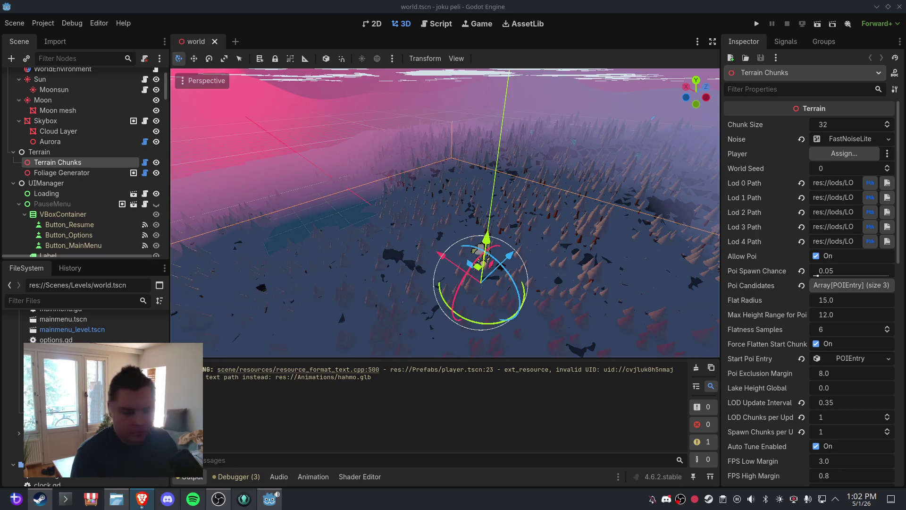
Delete ' - river_depth' on line 235 so river_target equals lake_height_global
{"action": "left_click", "coordinate": [453, 25]}
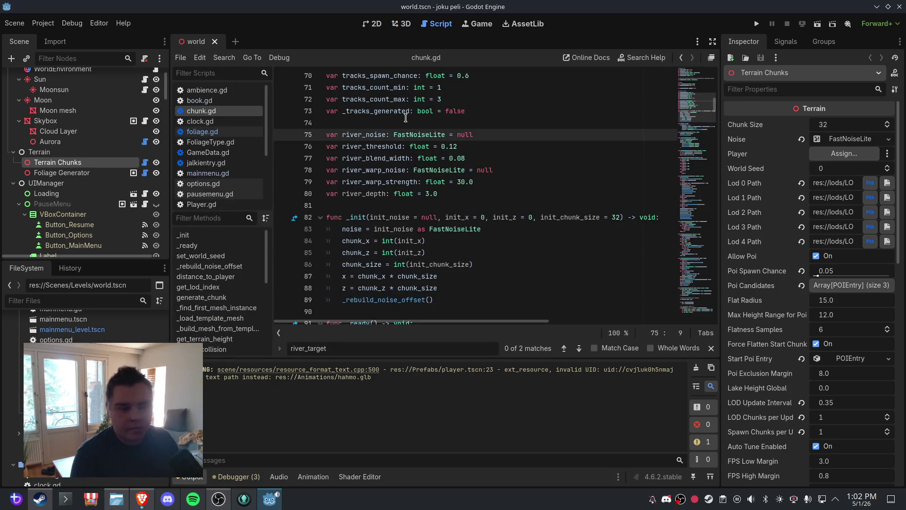
{"action": "left_click", "coordinate": [434, 193]}
{"action": "scroll", "coordinate": [477, 204], "scroll_direction": "down", "scroll_amount": 6}
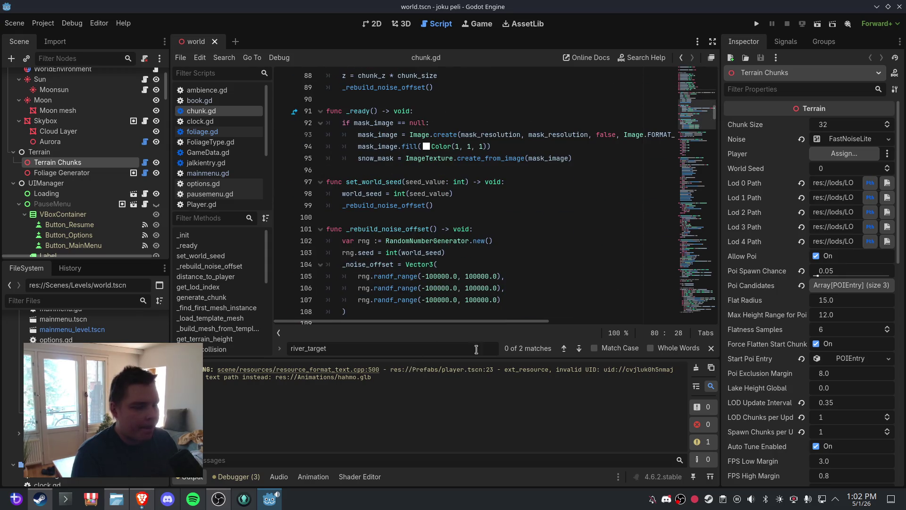
{"action": "left_click", "coordinate": [578, 349]}
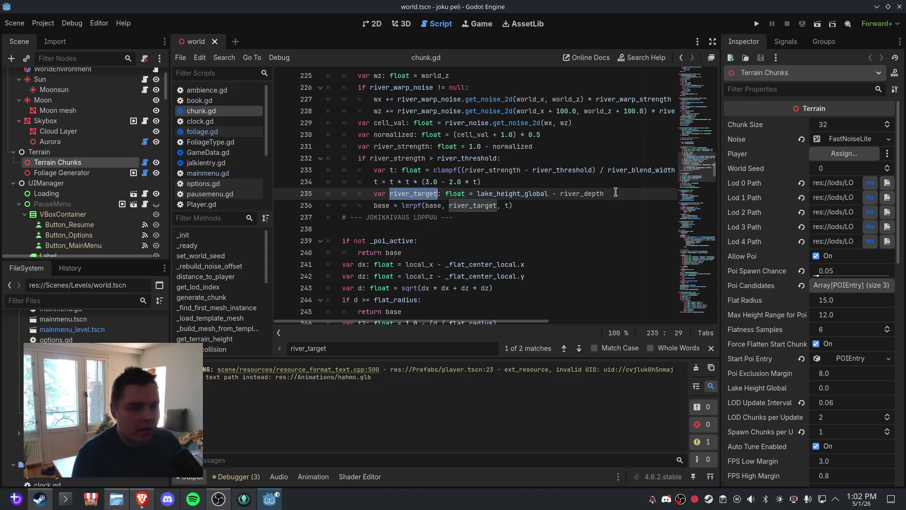
{"action": "left_click_drag", "start_coordinate": [614, 193], "coordinate": [548, 193]}
{"action": "key", "text": "BackSpace"}
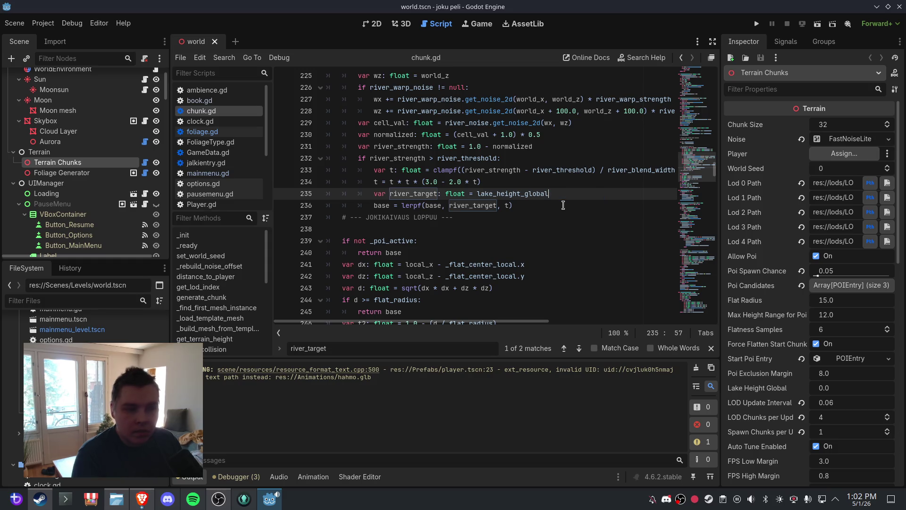
{"action": "left_click", "coordinate": [559, 205]}
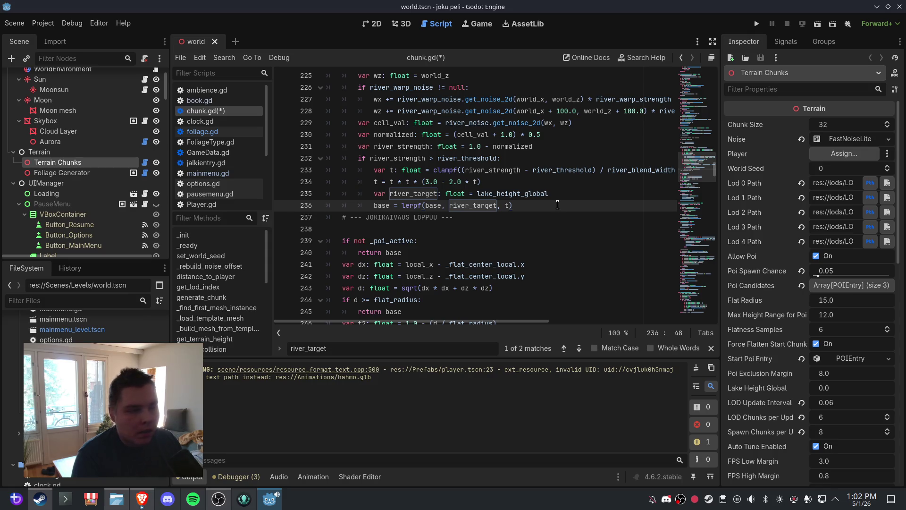
Save, close and reopen the world scene, then orbit over the regenerated terrain
{"action": "left_click", "coordinate": [14, 23]}
{"action": "left_click", "coordinate": [33, 96]}
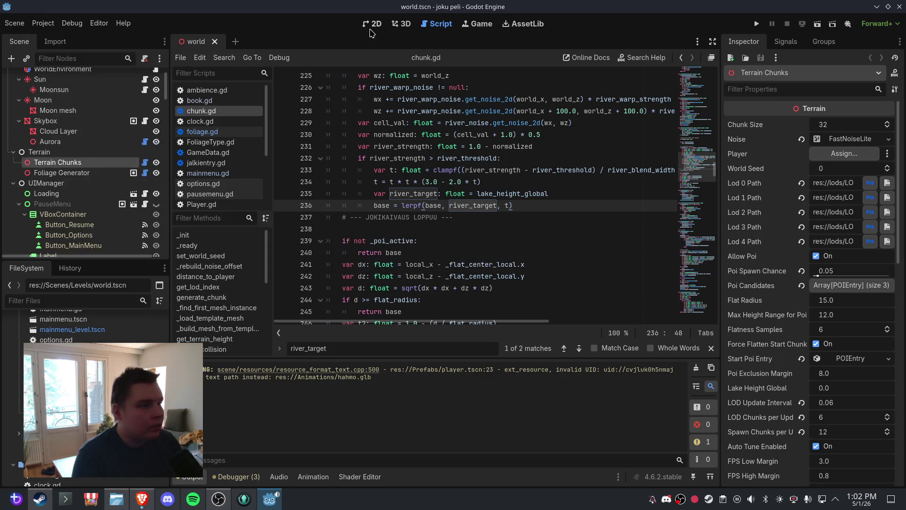
{"action": "left_click", "coordinate": [401, 23]}
{"action": "left_click", "coordinate": [215, 41]}
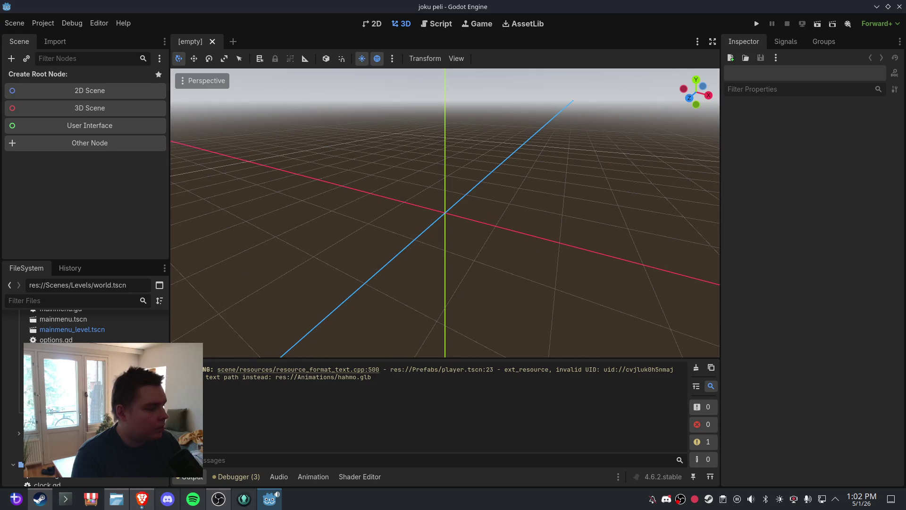
{"action": "key", "text": "ctrl+shift+t"}
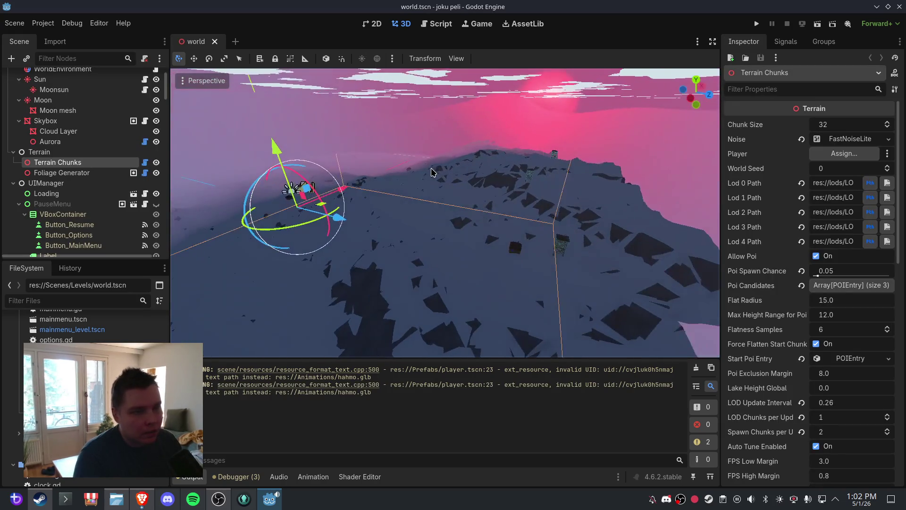
{"action": "mouse_move", "coordinate": [557, 186]}
{"action": "left_mouse_down"}
{"action": "mouse_move", "coordinate": [390, 184]}
{"action": "mouse_move", "coordinate": [419, 170]}
{"action": "mouse_move", "coordinate": [469, 74]}
{"action": "left_mouse_up"}
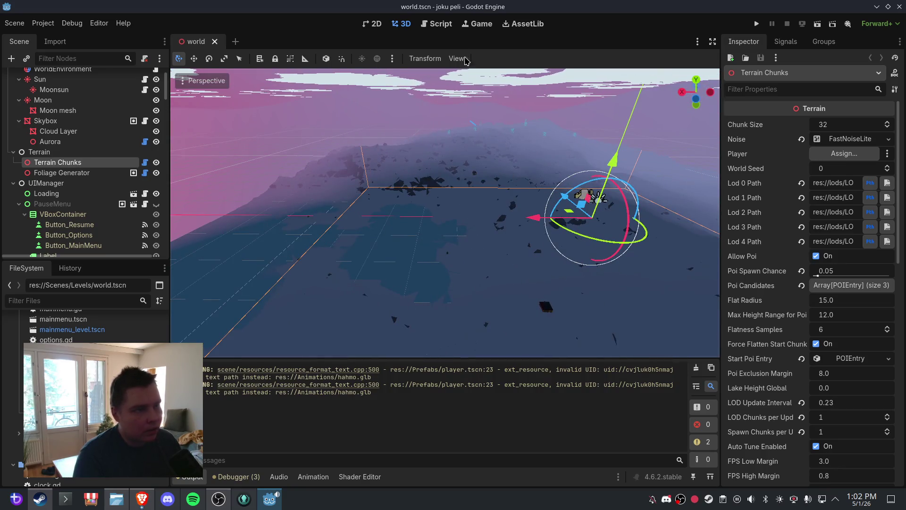
Cut and re-paste lines 235–236 of the river carving code in chunk.gd
{"action": "left_click", "coordinate": [441, 24]}
{"action": "left_click_drag", "start_coordinate": [524, 207], "coordinate": [324, 196]}
{"action": "key", "text": "ctrl+x"}
{"action": "key", "text": "ctrl+v"}
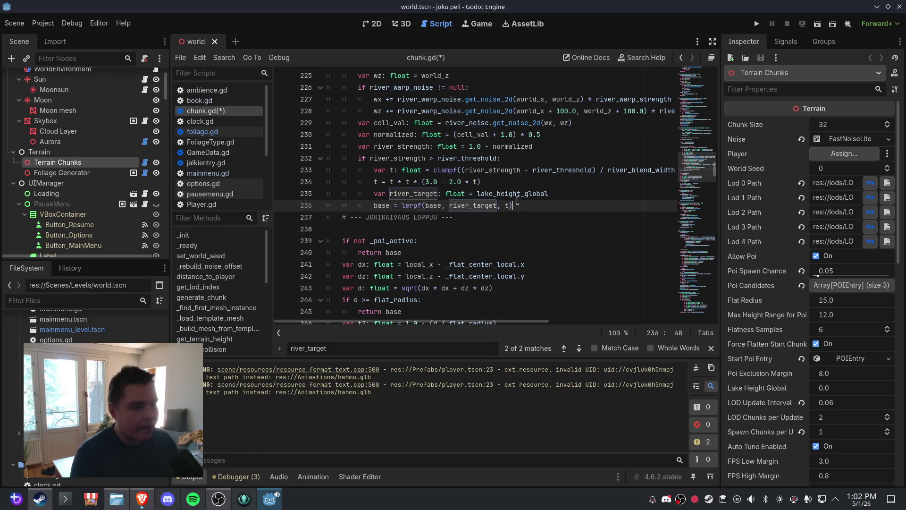
Save the chunk.gd edits and return to the 3D view showing broad flat river areas
{"action": "left_click", "coordinate": [14, 24]}
{"action": "left_click", "coordinate": [36, 97]}
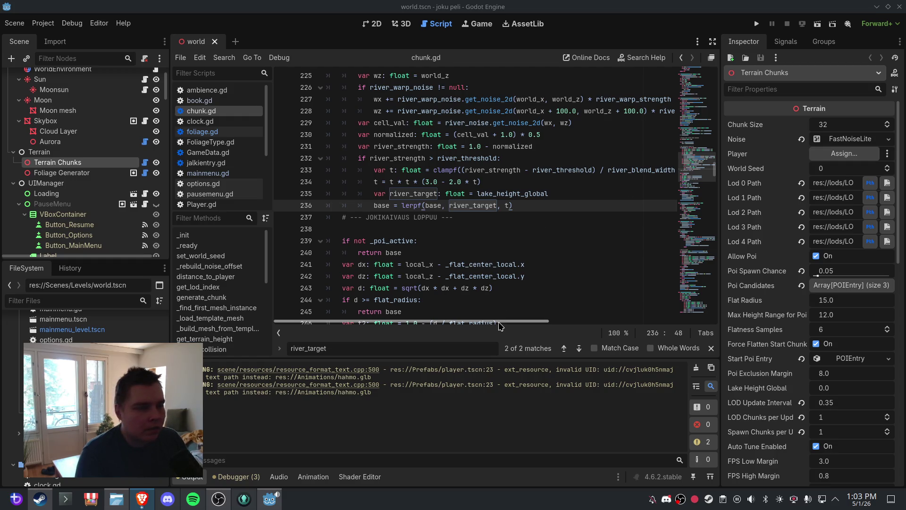
{"action": "scroll", "coordinate": [545, 222], "scroll_direction": "up", "scroll_amount": 2}
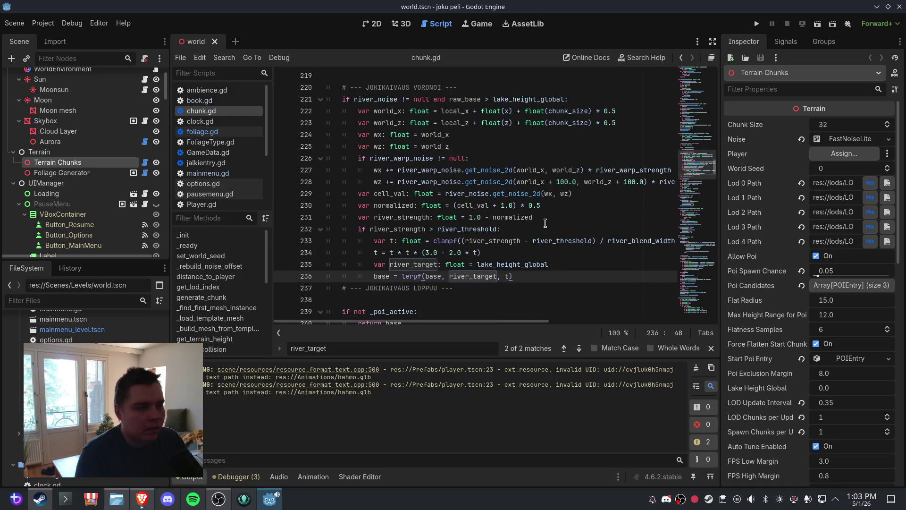
{"action": "scroll", "coordinate": [545, 223], "scroll_direction": "down", "scroll_amount": 2}
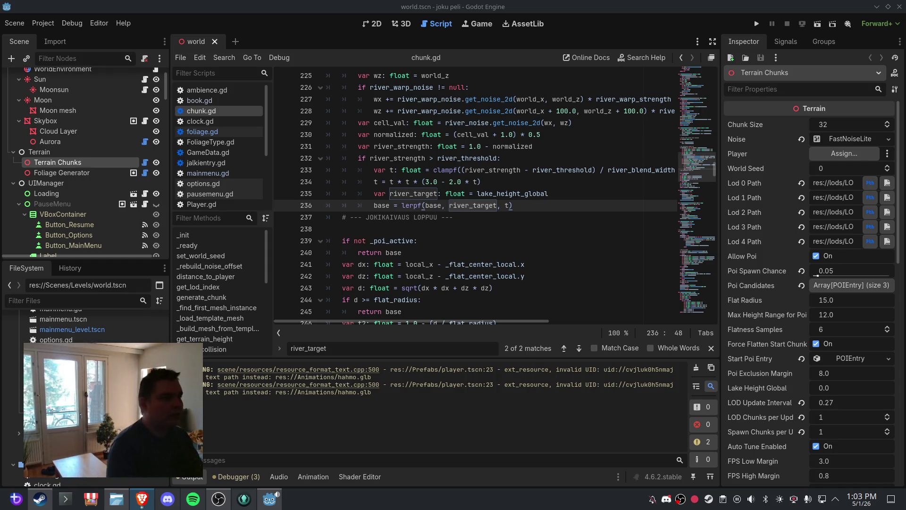
{"action": "key", "text": "super"}
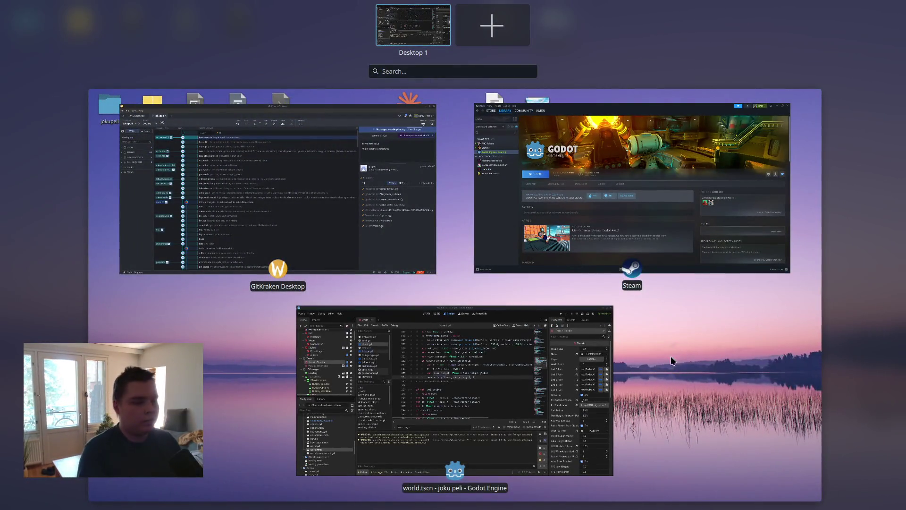
{"action": "key", "text": "super"}
{"action": "key", "text": "ctrl+F2"}
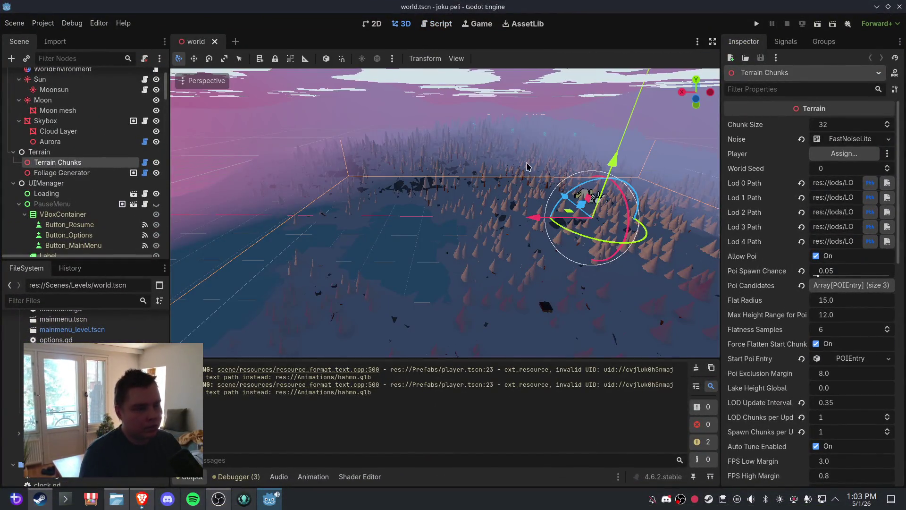
{"action": "scroll", "coordinate": [528, 169], "scroll_direction": "up", "scroll_amount": 5}
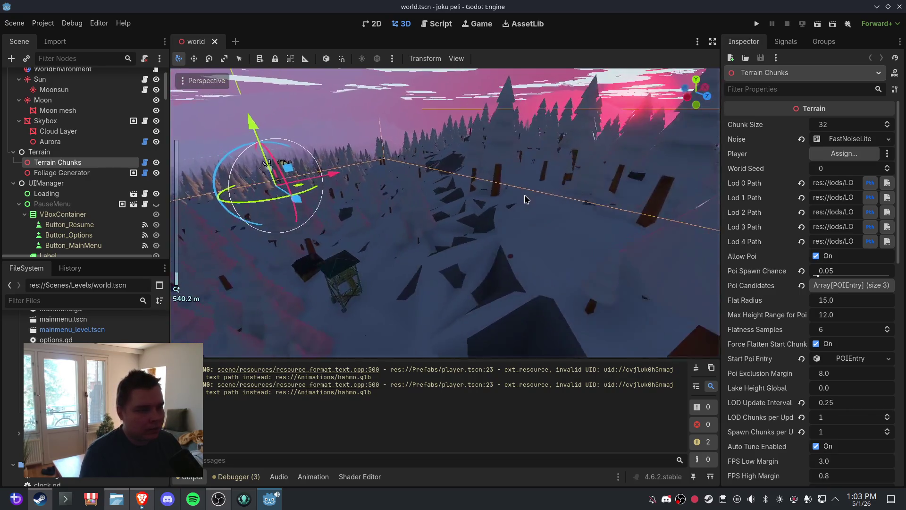
{"action": "scroll", "coordinate": [525, 197], "scroll_direction": "up", "scroll_amount": 2}
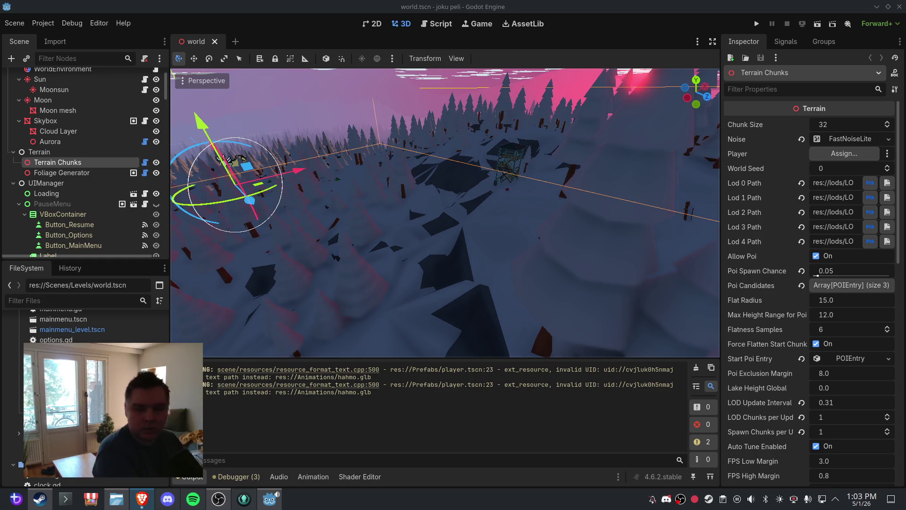
{"action": "scroll", "coordinate": [527, 226], "scroll_direction": "up", "scroll_amount": 3}
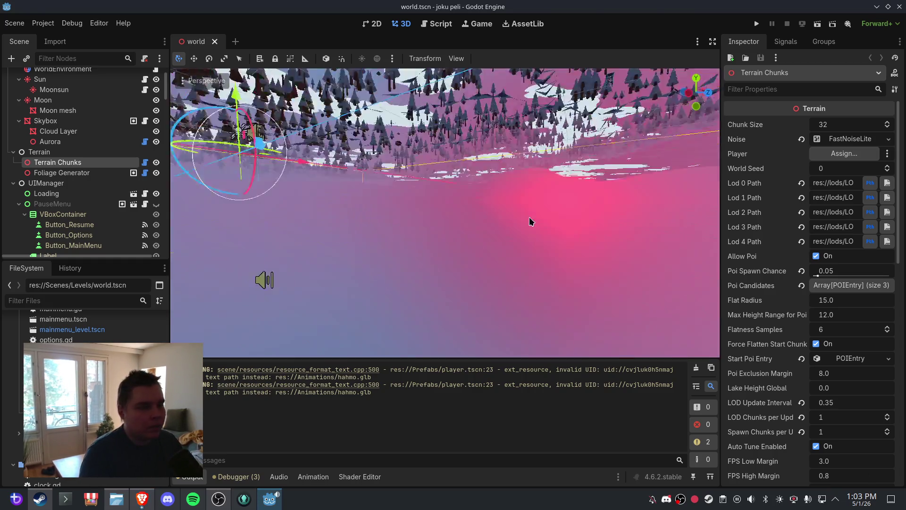
{"action": "mouse_move", "coordinate": [528, 216]}
{"action": "left_mouse_down"}
{"action": "mouse_move", "coordinate": [526, 194]}
{"action": "mouse_move", "coordinate": [237, 184]}
{"action": "mouse_move", "coordinate": [468, 160]}
{"action": "left_mouse_up"}
{"action": "scroll", "coordinate": [469, 159], "scroll_direction": "down", "scroll_amount": 3}
{"action": "mouse_move", "coordinate": [534, 196]}
{"action": "left_mouse_down"}
{"action": "mouse_move", "coordinate": [536, 243]}
{"action": "mouse_move", "coordinate": [414, 220]}
{"action": "mouse_move", "coordinate": [568, 235]}
{"action": "mouse_move", "coordinate": [529, 231]}
{"action": "left_mouse_up"}
{"action": "scroll", "coordinate": [568, 234], "scroll_direction": "up", "scroll_amount": 3}
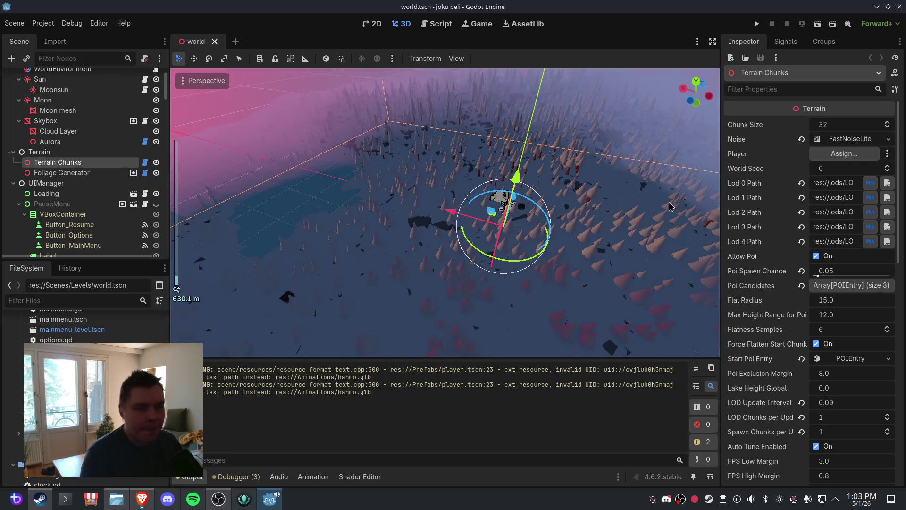
{"action": "scroll", "coordinate": [800, 257], "scroll_direction": "down", "scroll_amount": 10}
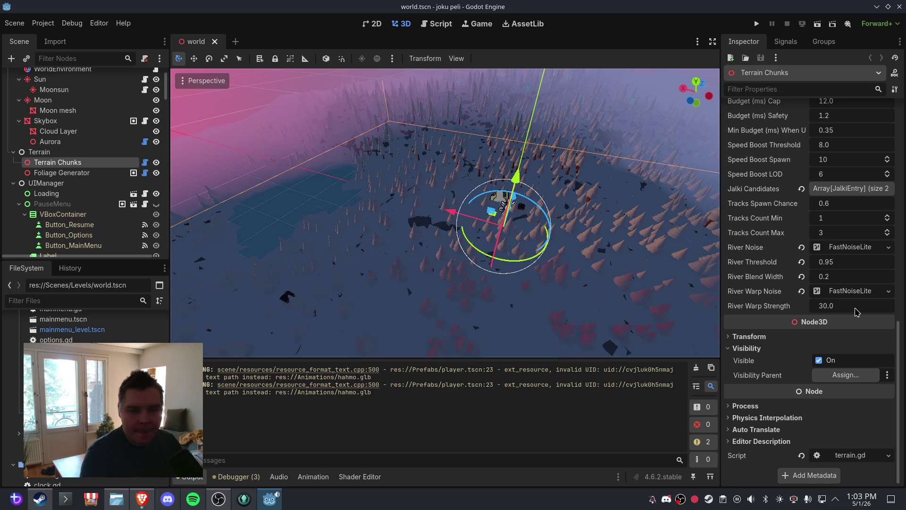
Review the River Noise settings and set River Threshold to 0.8
{"action": "left_click", "coordinate": [864, 247]}
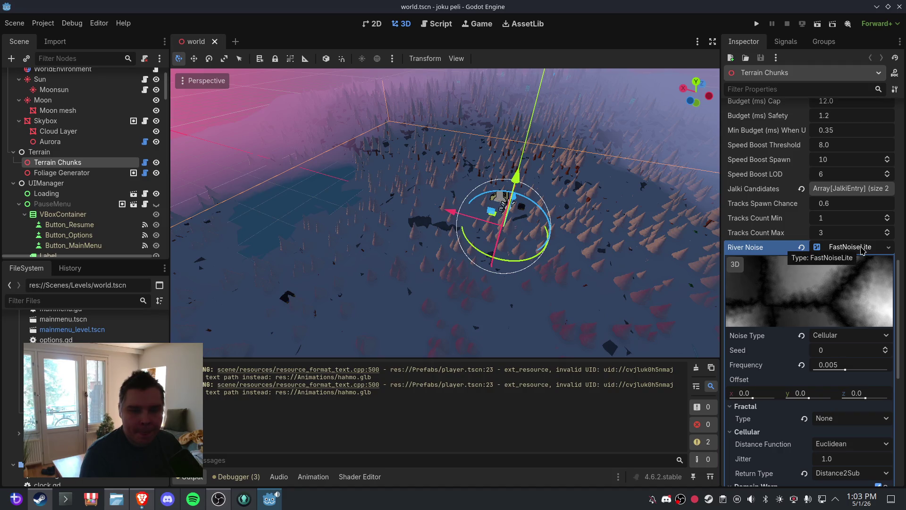
{"action": "left_click", "coordinate": [862, 247]}
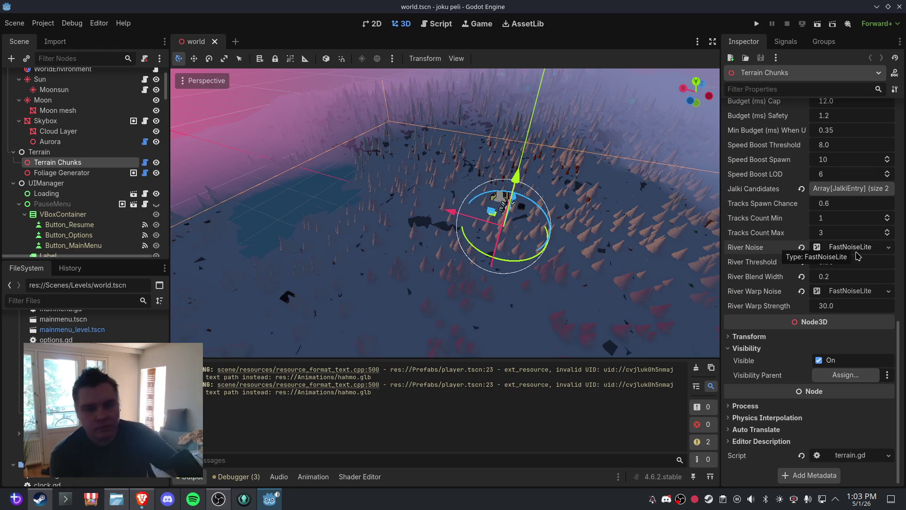
{"action": "left_click", "coordinate": [860, 245]}
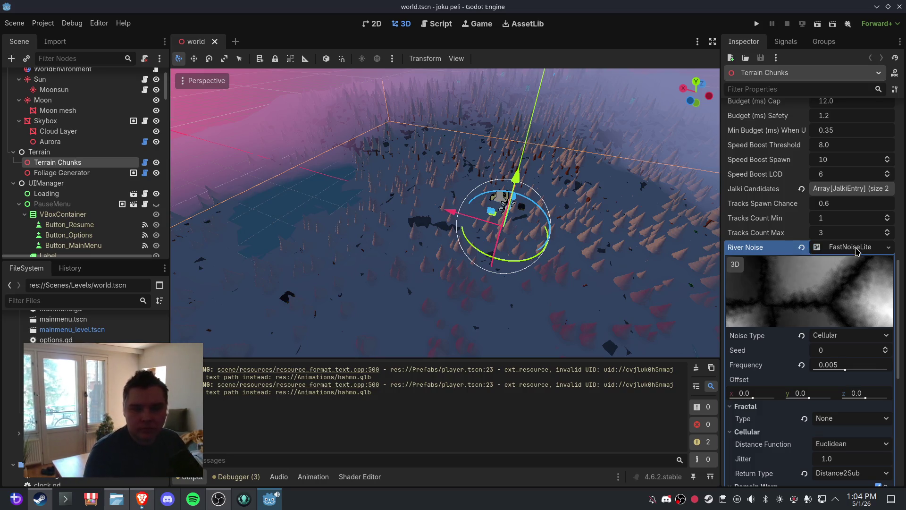
{"action": "left_click", "coordinate": [860, 247]}
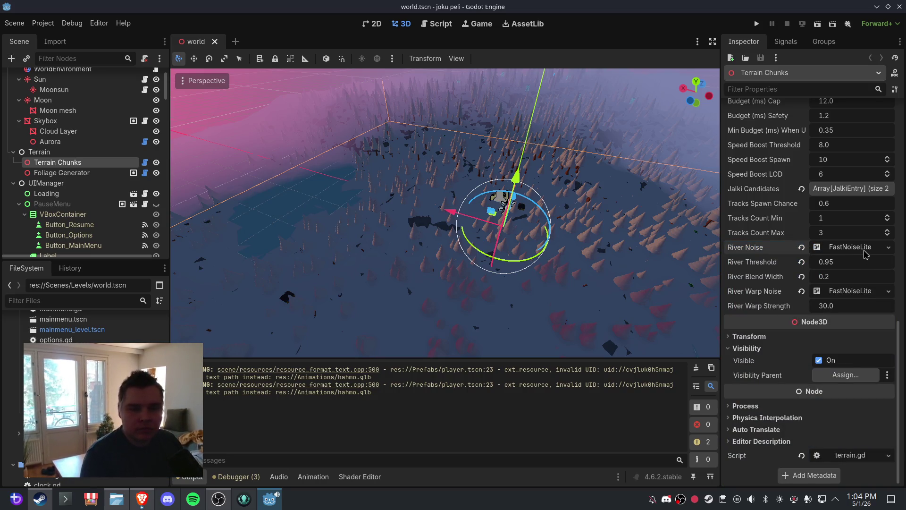
{"action": "left_click", "coordinate": [843, 267]}
{"action": "type", "text": "0.8"}
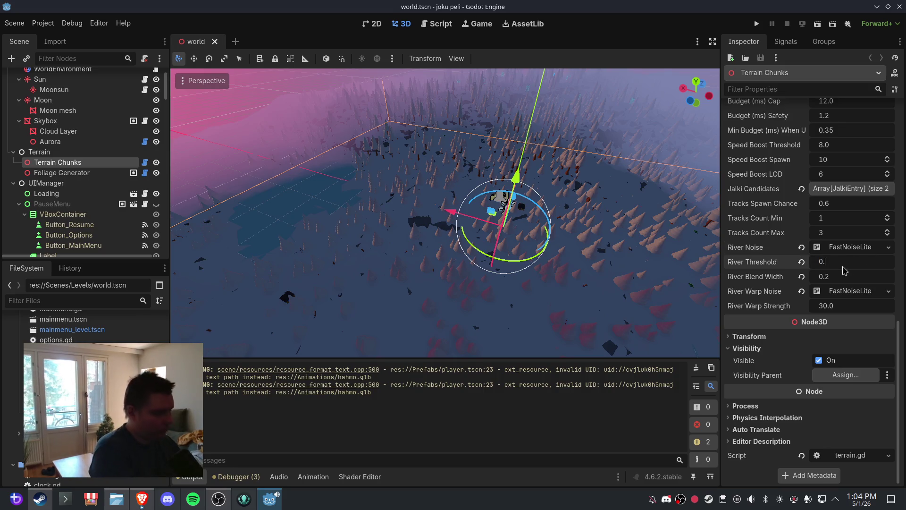
{"action": "key", "text": "Return"}
Save the world scene, then close and reopen it to regenerate the terrain
{"action": "left_click", "coordinate": [14, 23]}
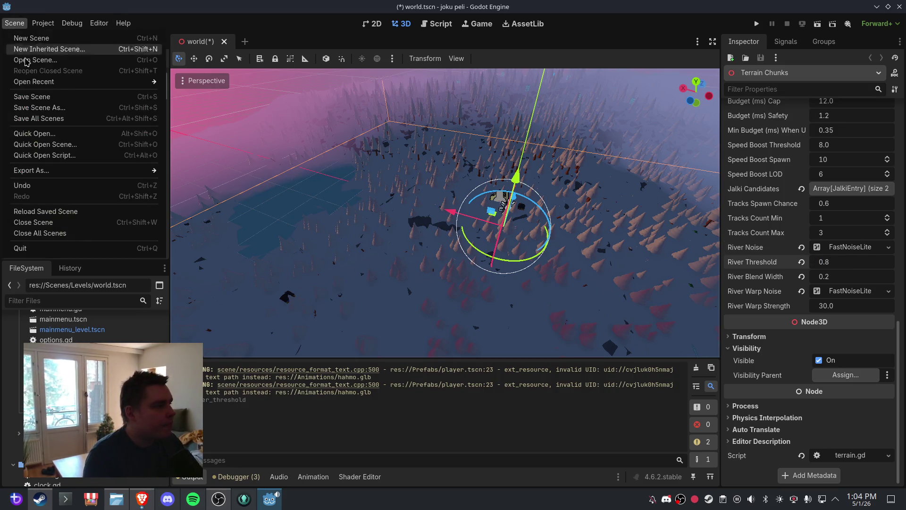
{"action": "left_click", "coordinate": [42, 108]}
{"action": "left_click", "coordinate": [673, 116]}
{"action": "left_click", "coordinate": [14, 23]}
{"action": "left_click", "coordinate": [43, 97]}
{"action": "left_click", "coordinate": [215, 42]}
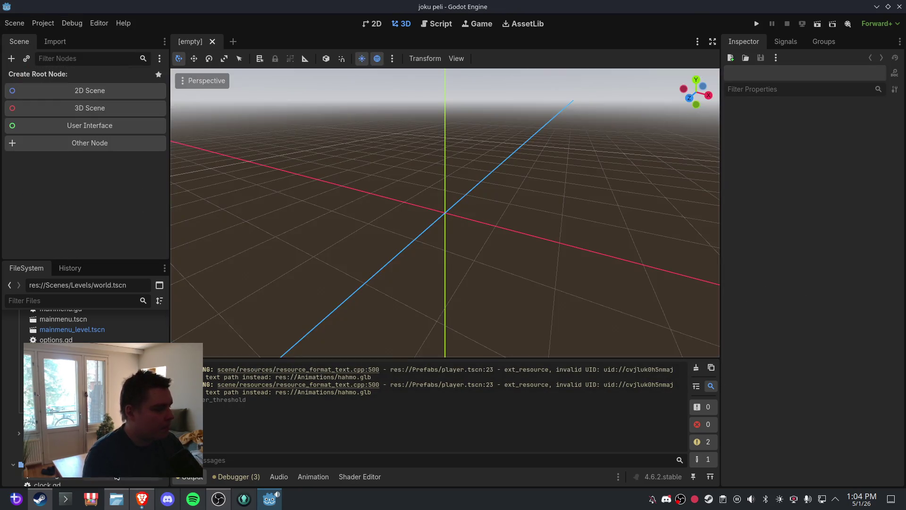
{"action": "key", "text": "ctrl+shift+t"}
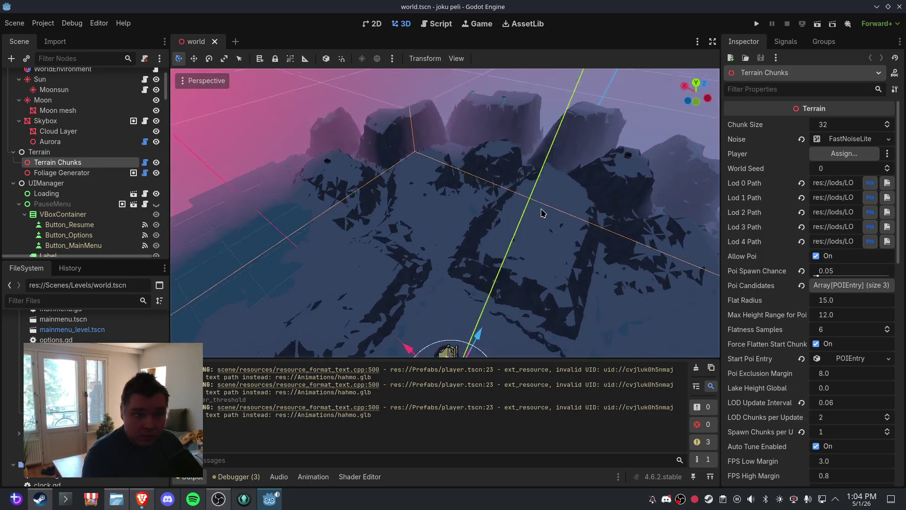
Orbit and zoom around the regenerated terrain from several low angles
{"action": "scroll", "coordinate": [568, 195], "scroll_direction": "up", "scroll_amount": 3}
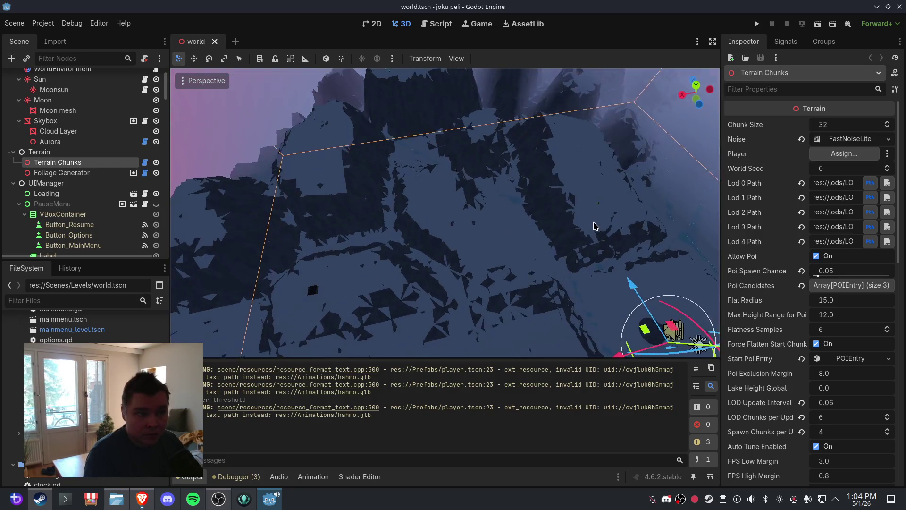
{"action": "mouse_move", "coordinate": [550, 217]}
{"action": "left_mouse_down"}
{"action": "mouse_move", "coordinate": [502, 203]}
{"action": "mouse_move", "coordinate": [477, 253]}
{"action": "mouse_move", "coordinate": [475, 204]}
{"action": "mouse_move", "coordinate": [456, 187]}
{"action": "left_mouse_up"}
{"action": "scroll", "coordinate": [475, 204], "scroll_direction": "down", "scroll_amount": 3}
{"action": "mouse_move", "coordinate": [557, 223]}
{"action": "left_mouse_down"}
{"action": "mouse_move", "coordinate": [485, 202]}
{"action": "mouse_move", "coordinate": [522, 203]}
{"action": "left_mouse_up"}
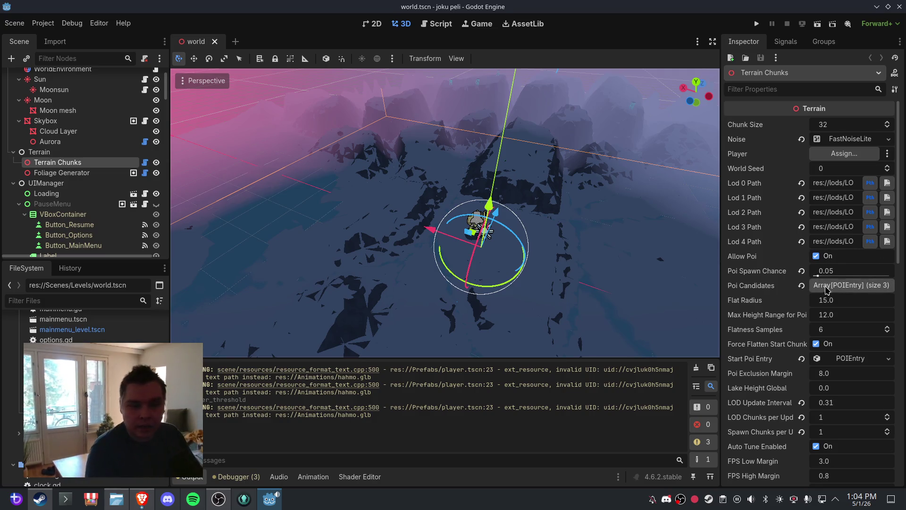
{"action": "scroll", "coordinate": [834, 284], "scroll_direction": "down", "scroll_amount": 10}
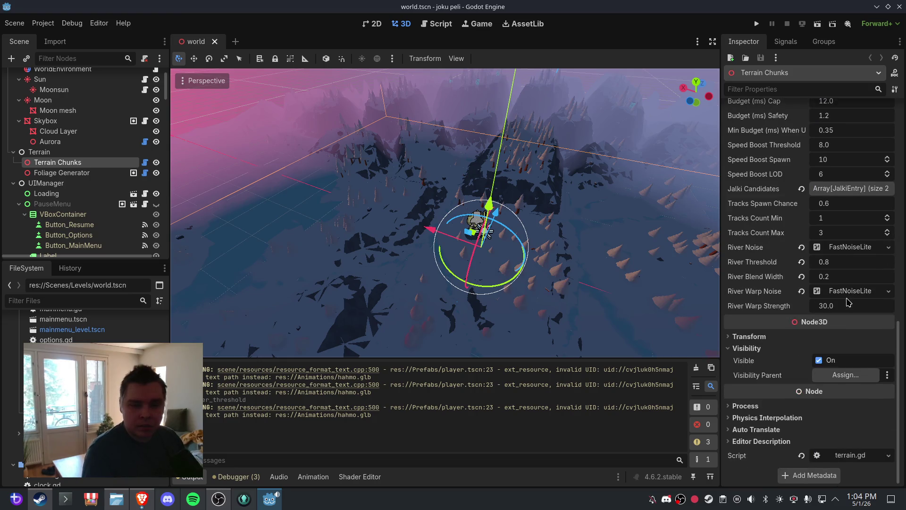
{"action": "left_click_drag", "start_coordinate": [539, 262], "coordinate": [473, 250]}
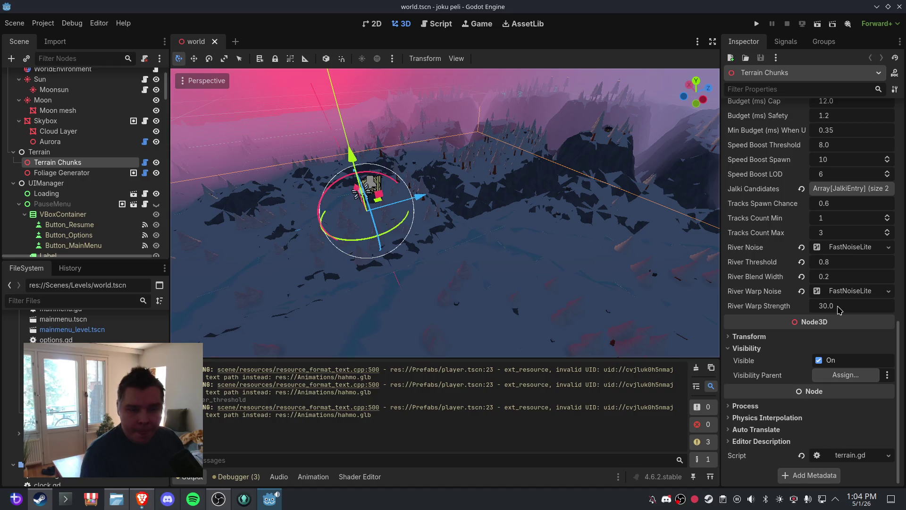
{"action": "scroll", "coordinate": [840, 310], "scroll_direction": "up", "scroll_amount": 2}
{"action": "left_click", "coordinate": [856, 295]}
{"action": "type", "text": "0"}
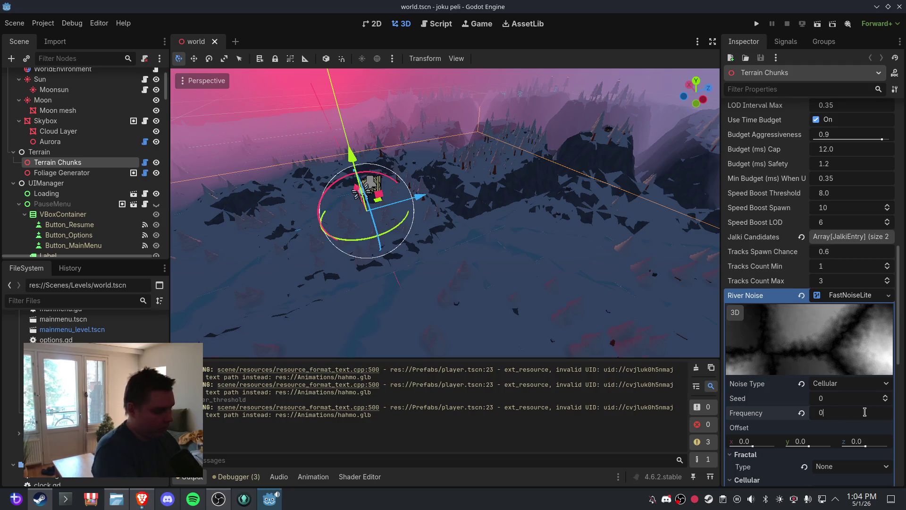
{"action": "type", "text": ".0025"}
{"action": "key", "text": "Return"}
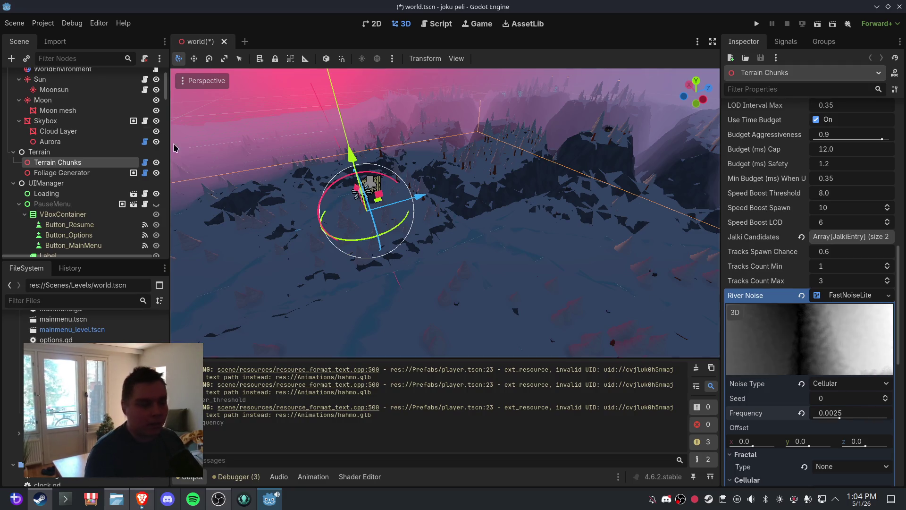
{"action": "left_click", "coordinate": [15, 23]}
{"action": "left_click", "coordinate": [36, 95]}
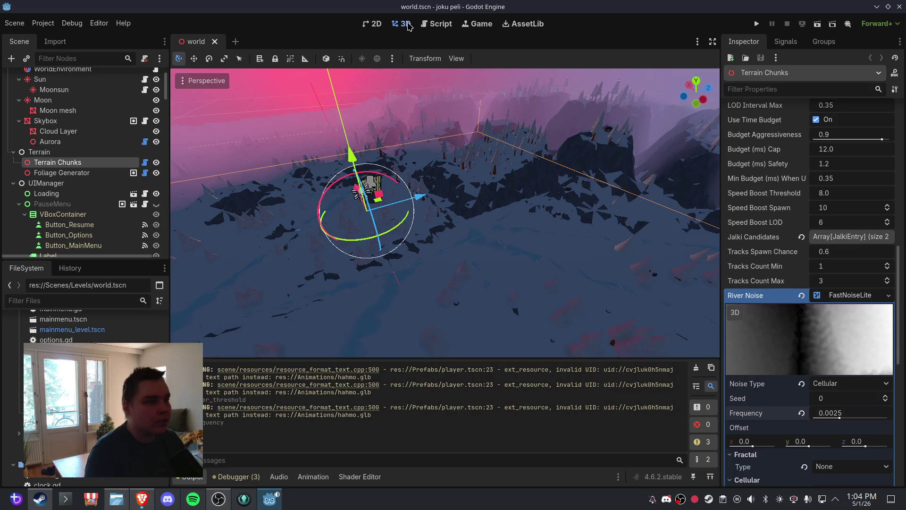
{"action": "left_click", "coordinate": [215, 42]}
{"action": "key", "text": "ctrl+shift+t"}
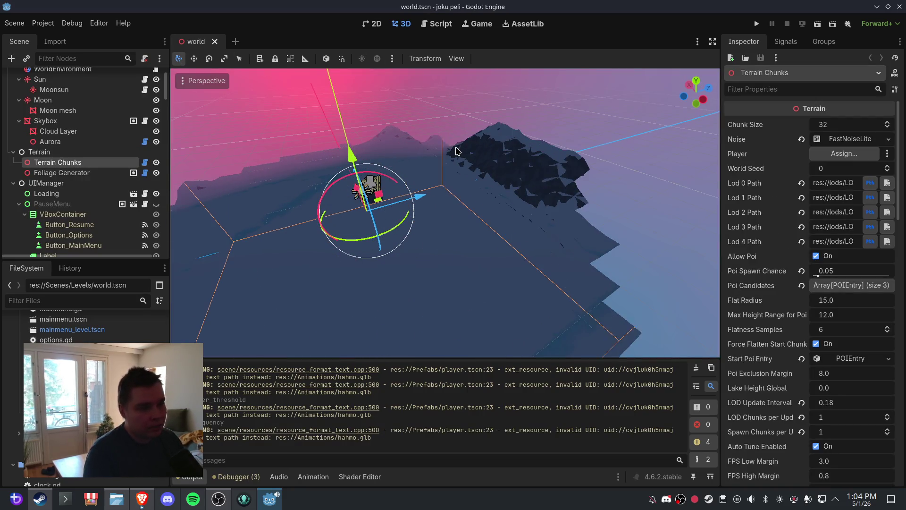
{"action": "mouse_move", "coordinate": [384, 123]}
{"action": "left_mouse_down"}
{"action": "mouse_move", "coordinate": [479, 131]}
{"action": "mouse_move", "coordinate": [423, 151]}
{"action": "mouse_move", "coordinate": [504, 164]}
{"action": "mouse_move", "coordinate": [516, 194]}
{"action": "mouse_move", "coordinate": [499, 168]}
{"action": "mouse_move", "coordinate": [510, 208]}
{"action": "mouse_move", "coordinate": [512, 166]}
{"action": "mouse_move", "coordinate": [531, 167]}
{"action": "mouse_move", "coordinate": [532, 178]}
{"action": "mouse_move", "coordinate": [512, 194]}
{"action": "mouse_move", "coordinate": [596, 208]}
{"action": "mouse_move", "coordinate": [459, 197]}
{"action": "mouse_move", "coordinate": [475, 170]}
{"action": "mouse_move", "coordinate": [480, 194]}
{"action": "mouse_move", "coordinate": [511, 176]}
{"action": "mouse_move", "coordinate": [459, 226]}
{"action": "mouse_move", "coordinate": [514, 223]}
{"action": "mouse_move", "coordinate": [499, 208]}
{"action": "left_mouse_up"}
{"action": "scroll", "coordinate": [424, 151], "scroll_direction": "up", "scroll_amount": 3}
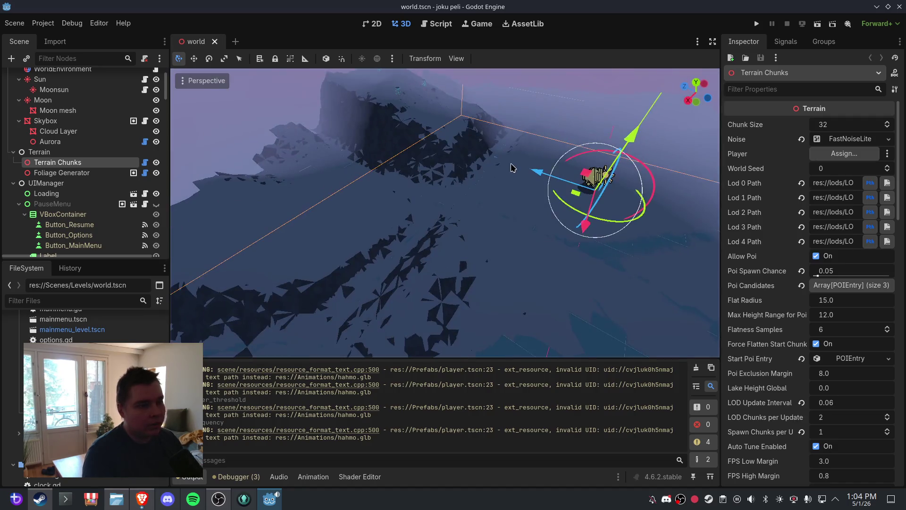
{"action": "scroll", "coordinate": [531, 166], "scroll_direction": "up", "scroll_amount": 2}
{"action": "scroll", "coordinate": [597, 208], "scroll_direction": "down", "scroll_amount": 1}
{"action": "scroll", "coordinate": [514, 222], "scroll_direction": "up", "scroll_amount": 1}
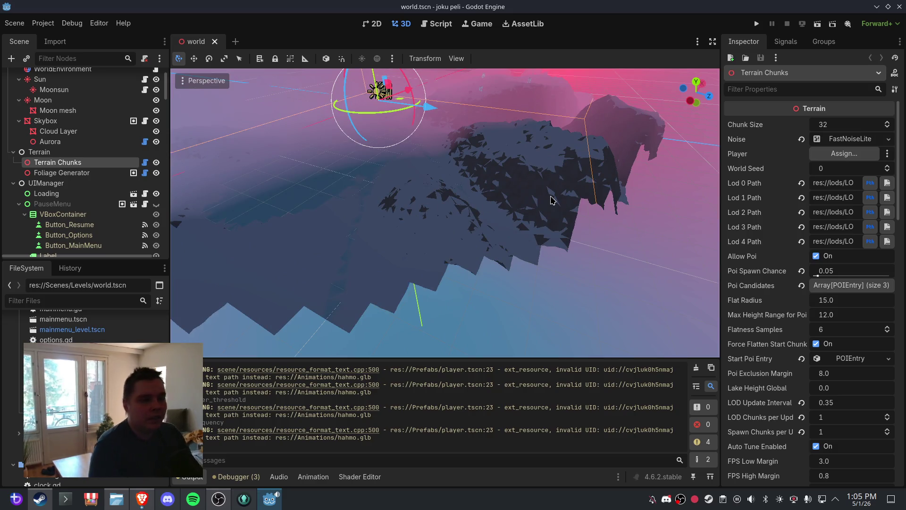
{"action": "mouse_move", "coordinate": [555, 200]}
{"action": "left_mouse_down"}
{"action": "mouse_move", "coordinate": [491, 177]}
{"action": "mouse_move", "coordinate": [514, 166]}
{"action": "mouse_move", "coordinate": [529, 180]}
{"action": "left_mouse_up"}
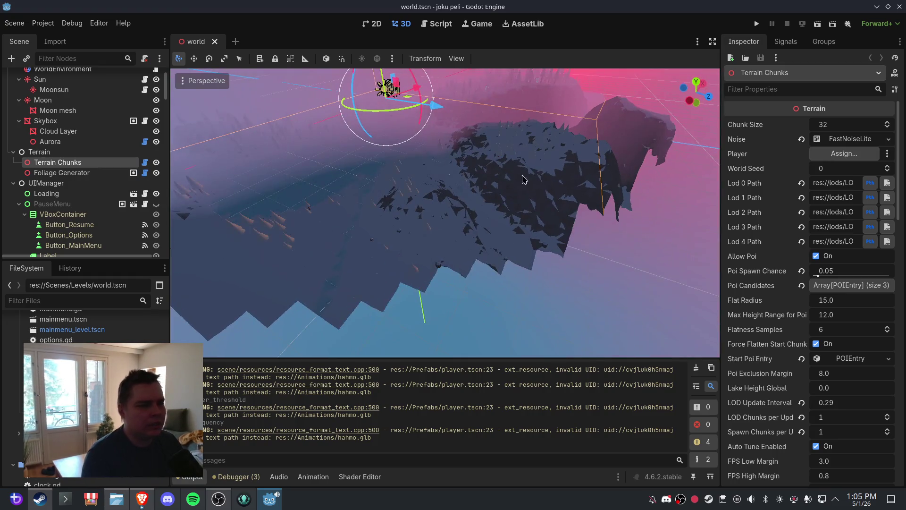
{"action": "mouse_move", "coordinate": [448, 183]}
{"action": "left_mouse_down"}
{"action": "mouse_move", "coordinate": [470, 172]}
{"action": "mouse_move", "coordinate": [299, 160]}
{"action": "mouse_move", "coordinate": [546, 178]}
{"action": "mouse_move", "coordinate": [484, 208]}
{"action": "mouse_move", "coordinate": [497, 167]}
{"action": "mouse_move", "coordinate": [493, 183]}
{"action": "mouse_move", "coordinate": [548, 196]}
{"action": "mouse_move", "coordinate": [594, 189]}
{"action": "mouse_move", "coordinate": [517, 246]}
{"action": "mouse_move", "coordinate": [571, 184]}
{"action": "mouse_move", "coordinate": [545, 188]}
{"action": "left_mouse_up"}
{"action": "scroll", "coordinate": [547, 187], "scroll_direction": "up", "scroll_amount": 2}
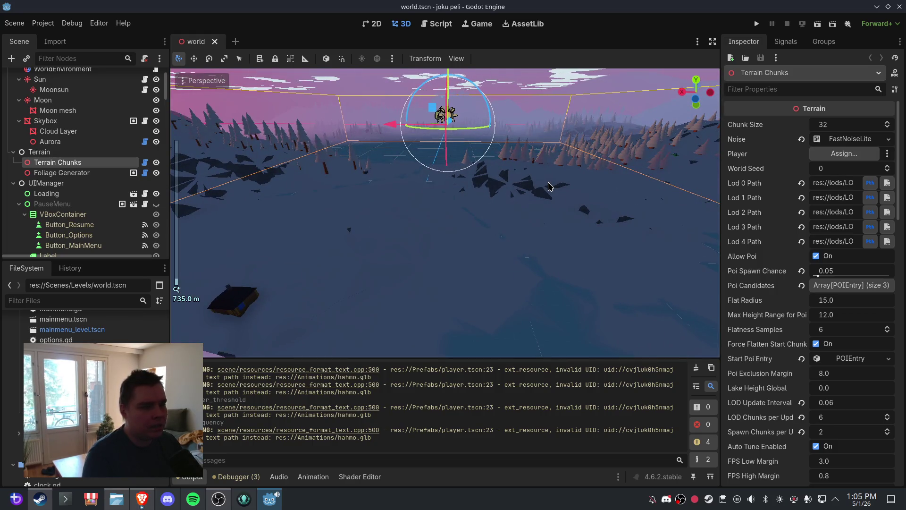
{"action": "scroll", "coordinate": [562, 177], "scroll_direction": "down", "scroll_amount": 2}
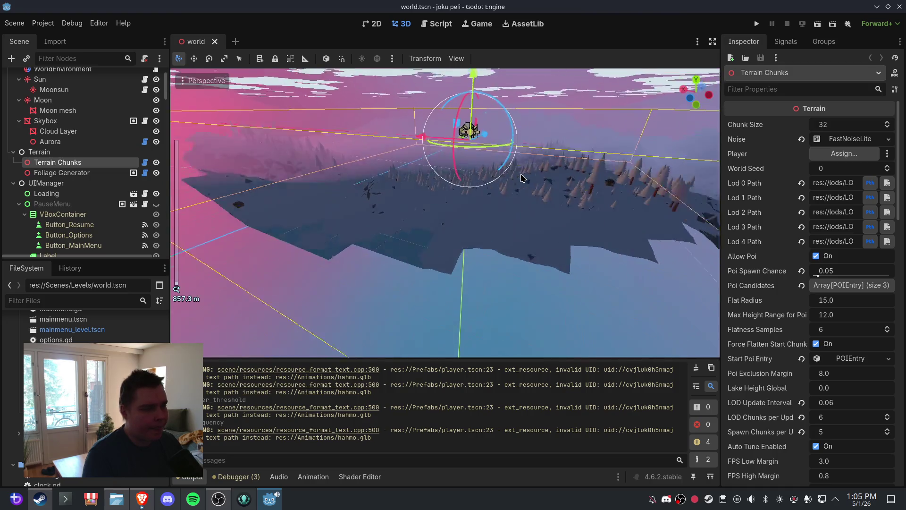
{"action": "mouse_move", "coordinate": [545, 164]}
{"action": "left_mouse_down"}
{"action": "mouse_move", "coordinate": [534, 197]}
{"action": "mouse_move", "coordinate": [653, 157]}
{"action": "mouse_move", "coordinate": [393, 203]}
{"action": "mouse_move", "coordinate": [584, 187]}
{"action": "mouse_move", "coordinate": [481, 192]}
{"action": "left_mouse_up"}
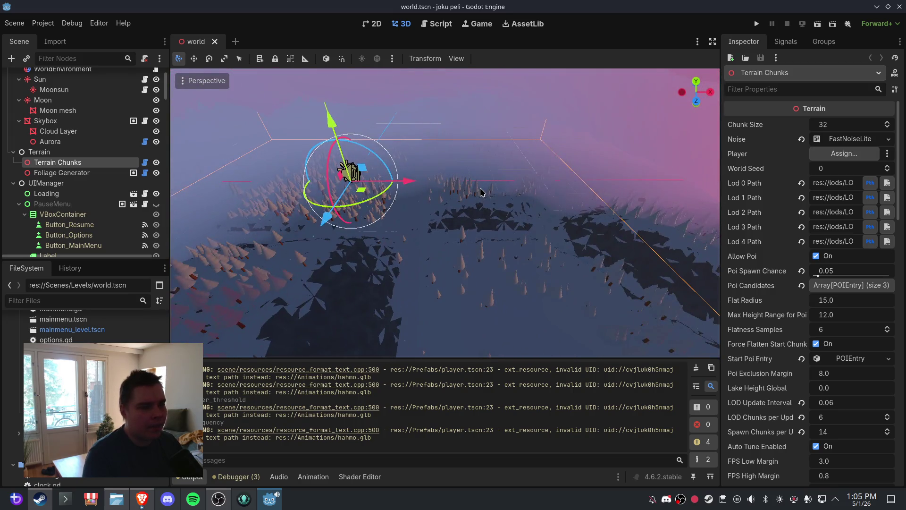
{"action": "scroll", "coordinate": [858, 312], "scroll_direction": "down", "scroll_amount": 10}
Lower the River Noise frequency to 0.001
{"action": "left_click", "coordinate": [860, 326]}
{"action": "scroll", "coordinate": [859, 326], "scroll_direction": "down", "scroll_amount": 3}
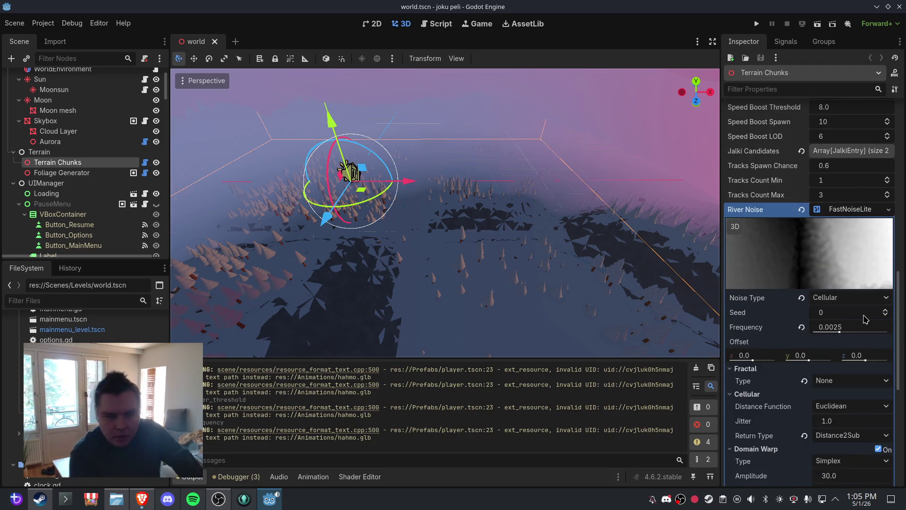
{"action": "left_click", "coordinate": [865, 327]}
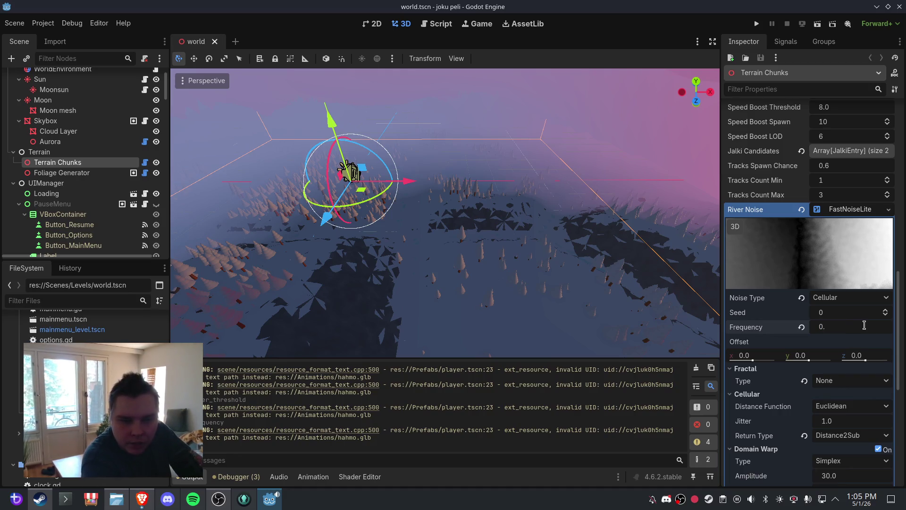
{"action": "type", "text": "001"}
{"action": "key", "text": "Return"}
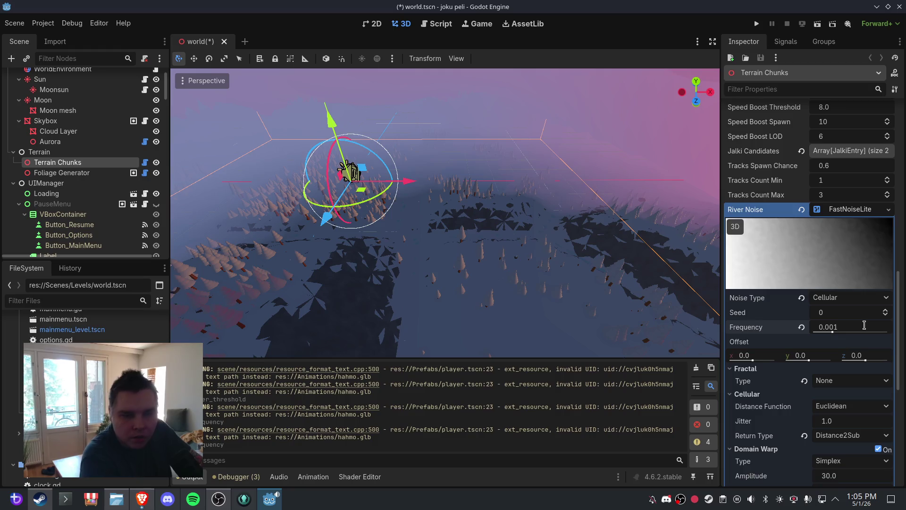
Save the world scene, then close and reopen it so the terrain regenerates
{"action": "left_click", "coordinate": [14, 23]}
{"action": "left_click", "coordinate": [45, 96]}
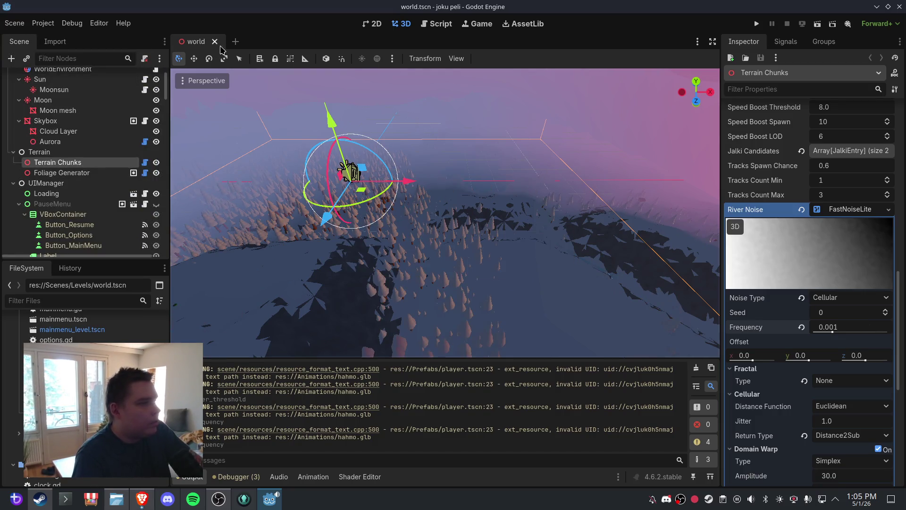
{"action": "left_click", "coordinate": [212, 42]}
{"action": "key", "text": "ctrl+shift+t"}
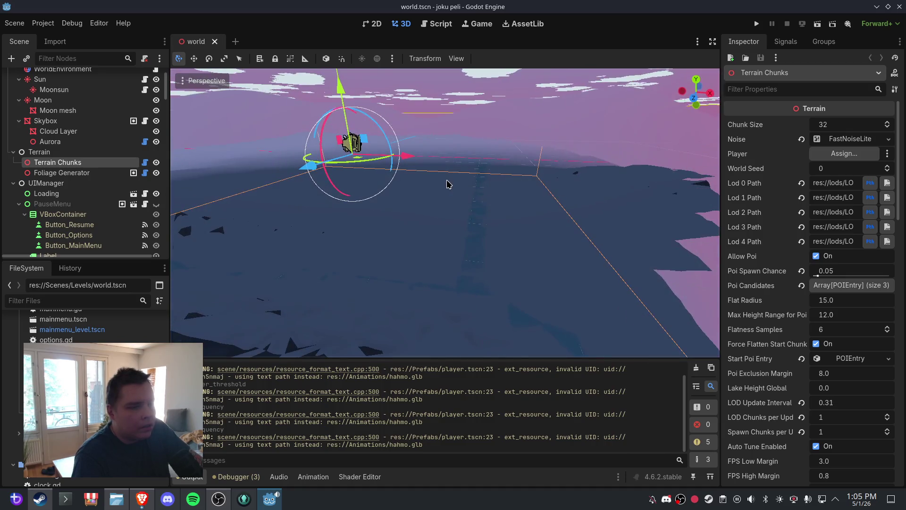
Orbit and zoom over the regenerated terrain, then expand the terrain Noise settings
{"action": "scroll", "coordinate": [483, 199], "scroll_direction": "down", "scroll_amount": 3}
{"action": "scroll", "coordinate": [491, 222], "scroll_direction": "up", "scroll_amount": 3}
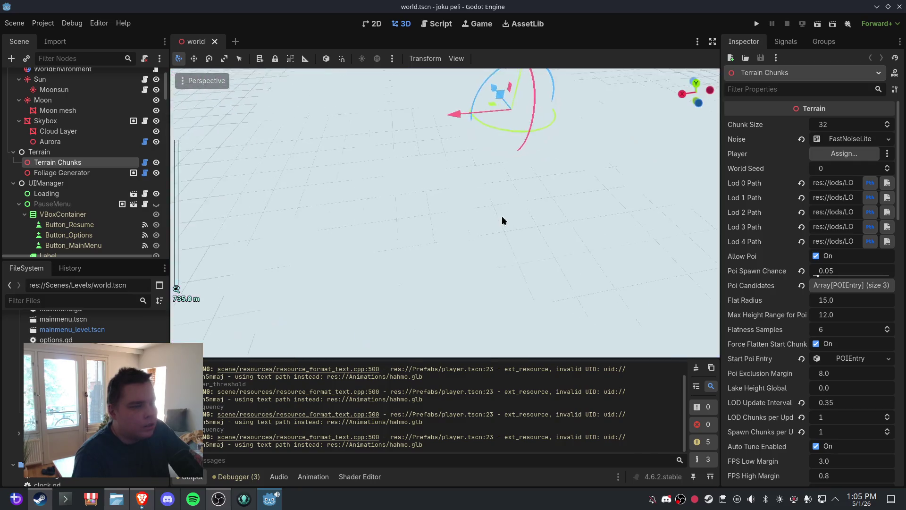
{"action": "mouse_move", "coordinate": [503, 219]}
{"action": "left_mouse_down"}
{"action": "mouse_move", "coordinate": [516, 198]}
{"action": "mouse_move", "coordinate": [461, 197]}
{"action": "mouse_move", "coordinate": [520, 200]}
{"action": "mouse_move", "coordinate": [523, 191]}
{"action": "mouse_move", "coordinate": [475, 235]}
{"action": "mouse_move", "coordinate": [481, 194]}
{"action": "left_mouse_up"}
{"action": "scroll", "coordinate": [482, 195], "scroll_direction": "up", "scroll_amount": 2}
{"action": "mouse_move", "coordinate": [376, 195]}
{"action": "left_mouse_down"}
{"action": "mouse_move", "coordinate": [492, 180]}
{"action": "mouse_move", "coordinate": [469, 204]}
{"action": "mouse_move", "coordinate": [488, 227]}
{"action": "mouse_move", "coordinate": [425, 227]}
{"action": "mouse_move", "coordinate": [490, 212]}
{"action": "mouse_move", "coordinate": [439, 188]}
{"action": "mouse_move", "coordinate": [413, 203]}
{"action": "mouse_move", "coordinate": [508, 196]}
{"action": "mouse_move", "coordinate": [437, 174]}
{"action": "mouse_move", "coordinate": [425, 176]}
{"action": "mouse_move", "coordinate": [417, 203]}
{"action": "mouse_move", "coordinate": [423, 219]}
{"action": "mouse_move", "coordinate": [429, 202]}
{"action": "mouse_move", "coordinate": [470, 186]}
{"action": "mouse_move", "coordinate": [463, 192]}
{"action": "mouse_move", "coordinate": [474, 204]}
{"action": "left_mouse_up"}
{"action": "scroll", "coordinate": [470, 204], "scroll_direction": "down", "scroll_amount": 3}
{"action": "scroll", "coordinate": [492, 212], "scroll_direction": "up", "scroll_amount": 2}
{"action": "scroll", "coordinate": [463, 187], "scroll_direction": "down", "scroll_amount": 5}
{"action": "scroll", "coordinate": [470, 186], "scroll_direction": "up", "scroll_amount": 3}
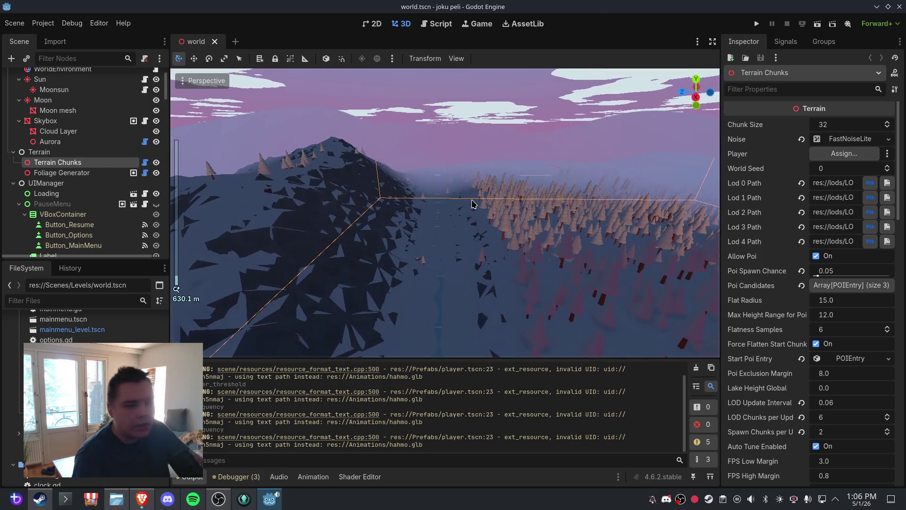
{"action": "left_click", "coordinate": [849, 139]}
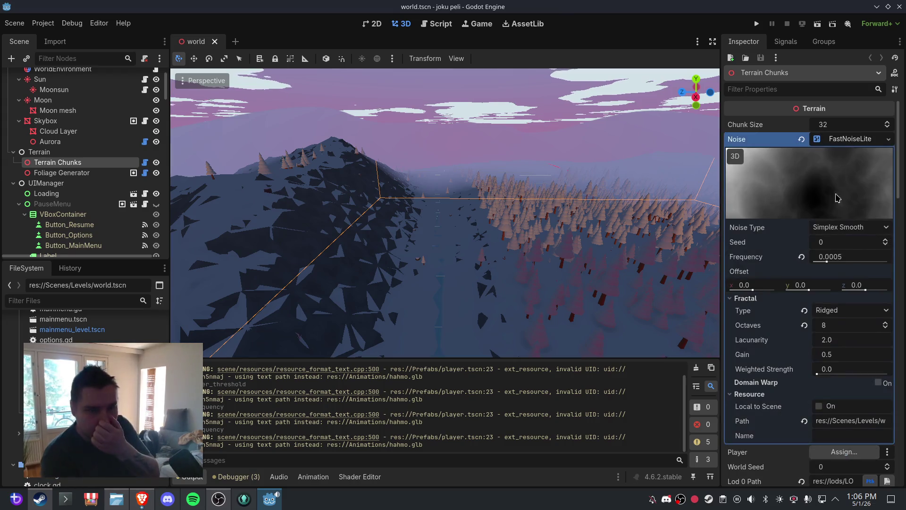
Check the terrain Noise fractal type choices without changing them, then collapse Noise
{"action": "left_click", "coordinate": [856, 313]}
{"action": "left_click", "coordinate": [855, 313]}
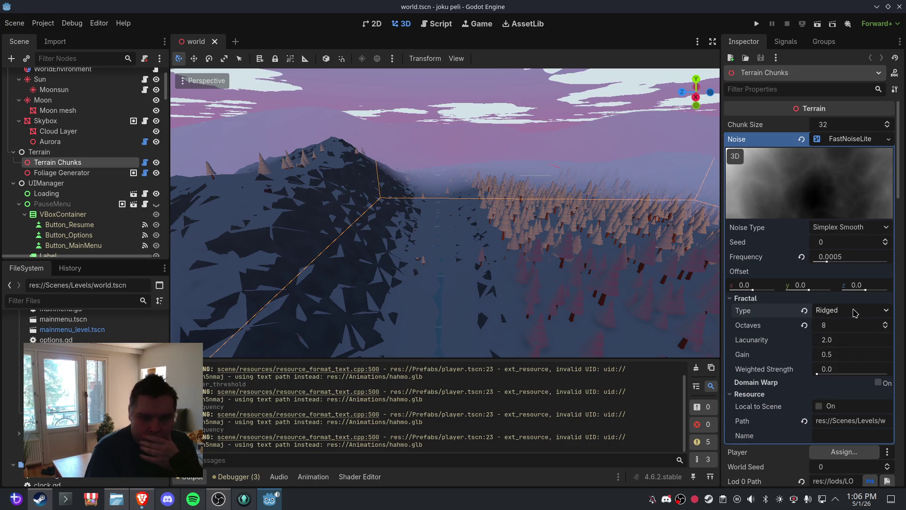
{"action": "scroll", "coordinate": [856, 313], "scroll_direction": "down", "scroll_amount": 3}
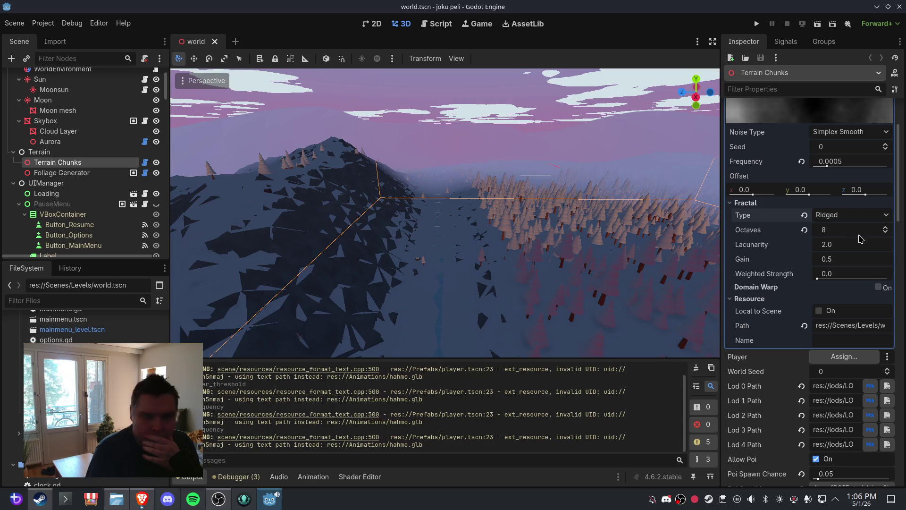
{"action": "scroll", "coordinate": [855, 236], "scroll_direction": "up", "scroll_amount": 2}
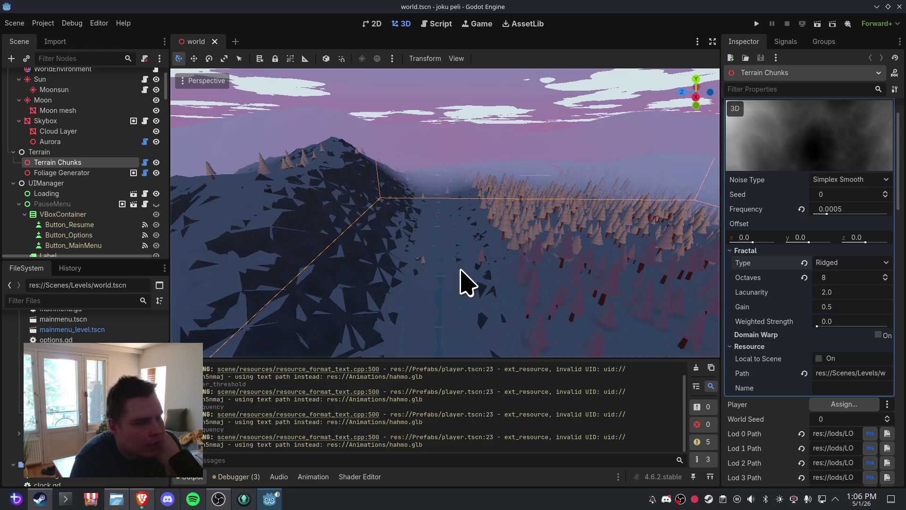
{"action": "scroll", "coordinate": [461, 260], "scroll_direction": "down", "scroll_amount": 3}
{"action": "scroll", "coordinate": [458, 263], "scroll_direction": "up", "scroll_amount": 3}
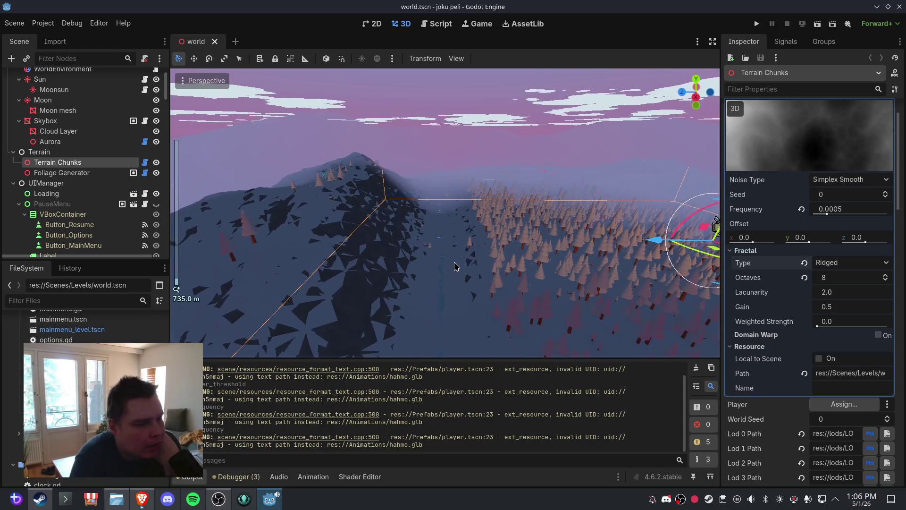
{"action": "scroll", "coordinate": [822, 270], "scroll_direction": "up", "scroll_amount": 2}
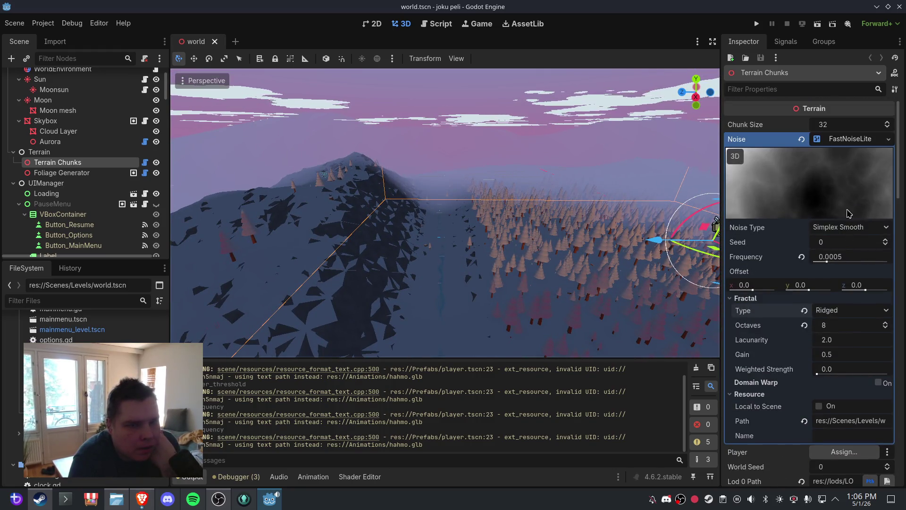
{"action": "left_click", "coordinate": [860, 138]}
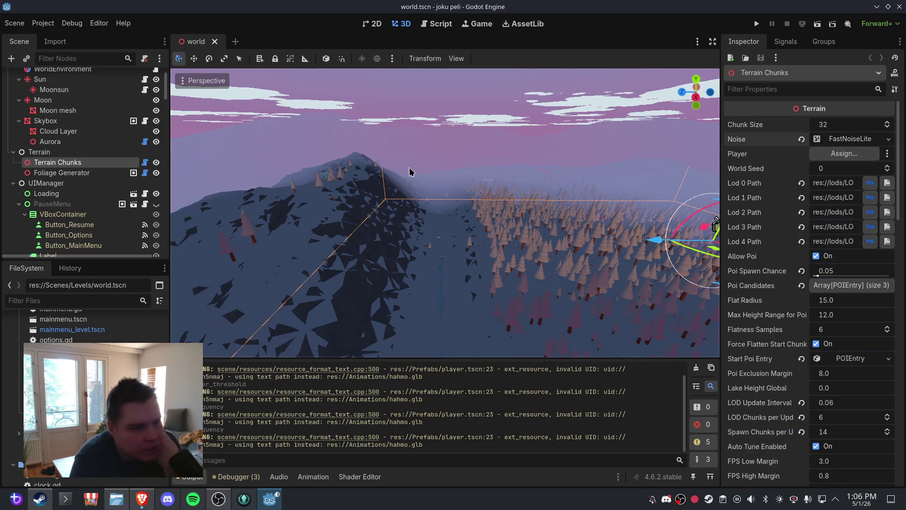
Orbit the camera lower over the forest and expand the River Noise settings
{"action": "scroll", "coordinate": [533, 156], "scroll_direction": "down", "scroll_amount": 3}
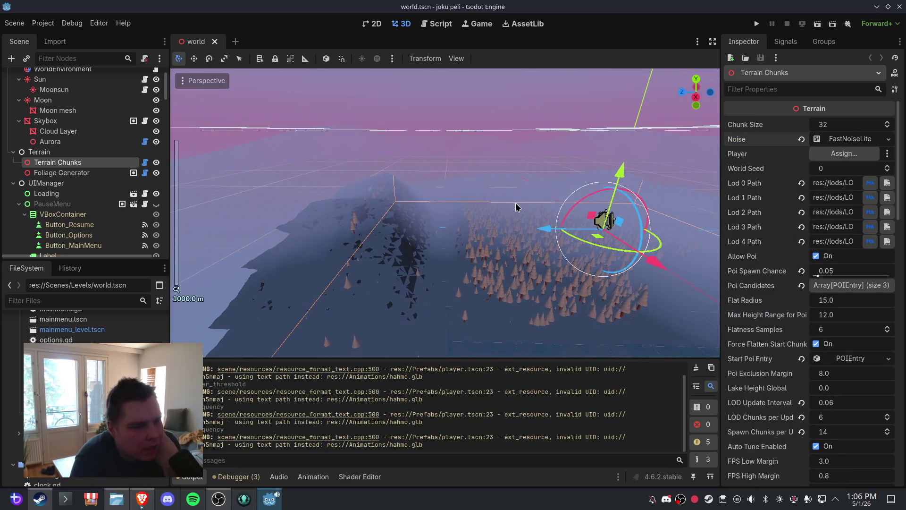
{"action": "left_click_drag", "start_coordinate": [514, 208], "coordinate": [549, 230]}
{"action": "scroll", "coordinate": [838, 243], "scroll_direction": "down", "scroll_amount": 5}
{"action": "left_click", "coordinate": [842, 248]}
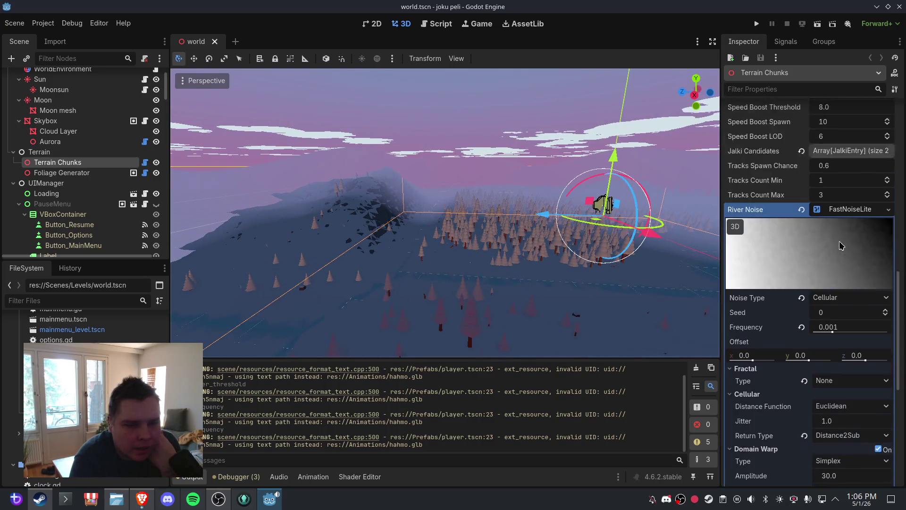
Raise the Terrain Chunks River Warp Strength from 30 to 80
{"action": "scroll", "coordinate": [845, 253], "scroll_direction": "down", "scroll_amount": 2}
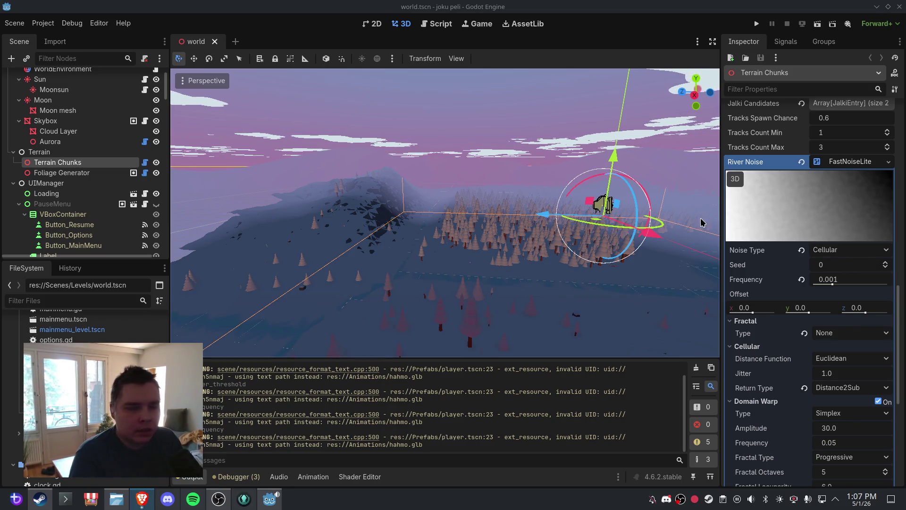
{"action": "scroll", "coordinate": [844, 257], "scroll_direction": "down", "scroll_amount": 5}
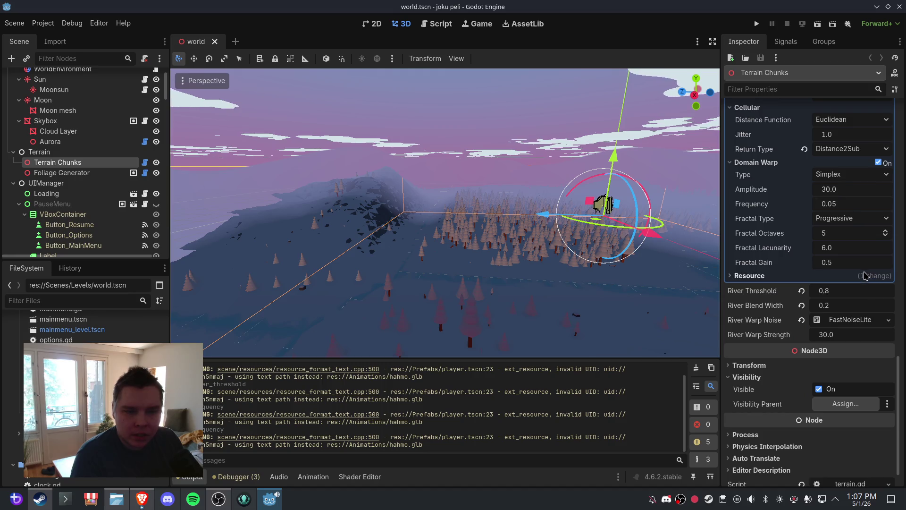
{"action": "left_click", "coordinate": [853, 337]}
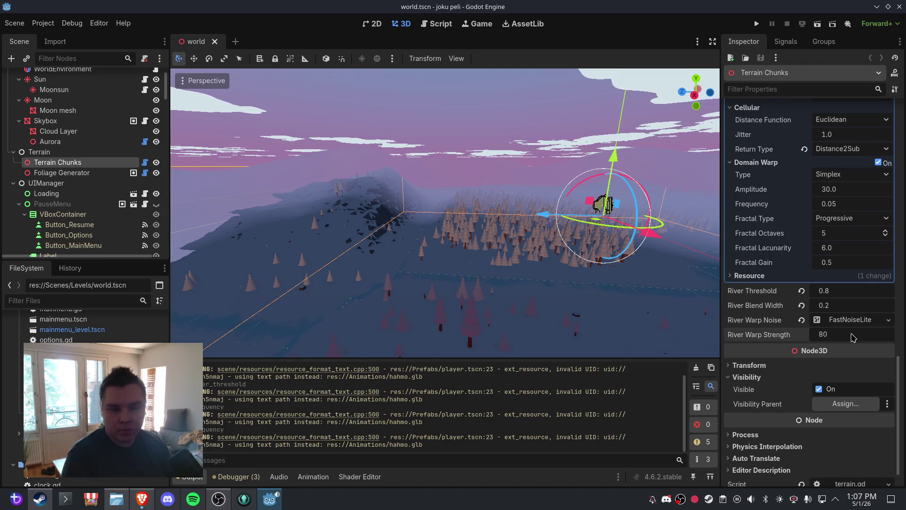
{"action": "key", "text": "Return"}
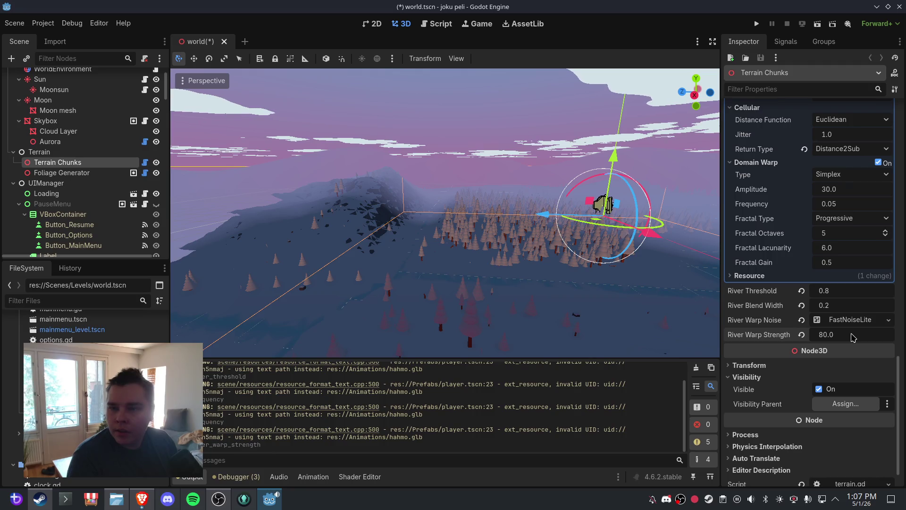
Set the River Warp Noise frequency to 0.002 and save the world scene
{"action": "left_click", "coordinate": [852, 321]}
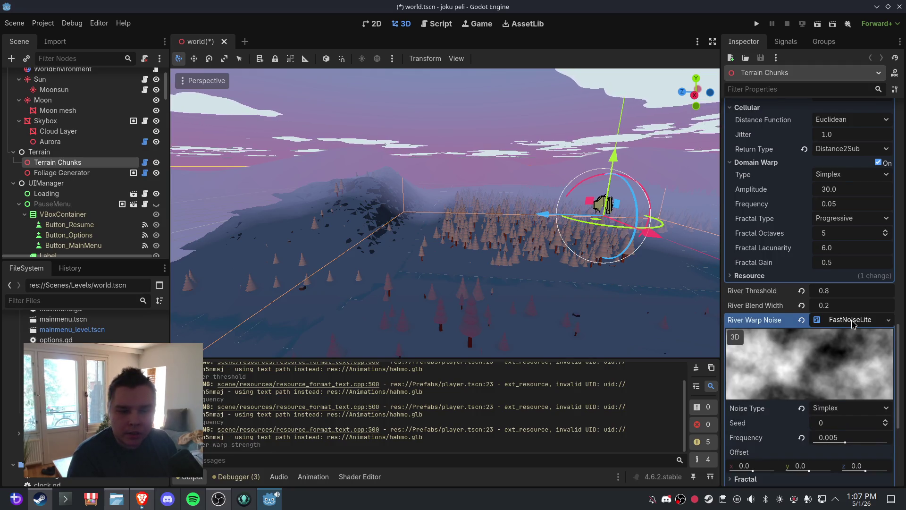
{"action": "scroll", "coordinate": [859, 380], "scroll_direction": "down", "scroll_amount": 1}
{"action": "left_click", "coordinate": [859, 390]}
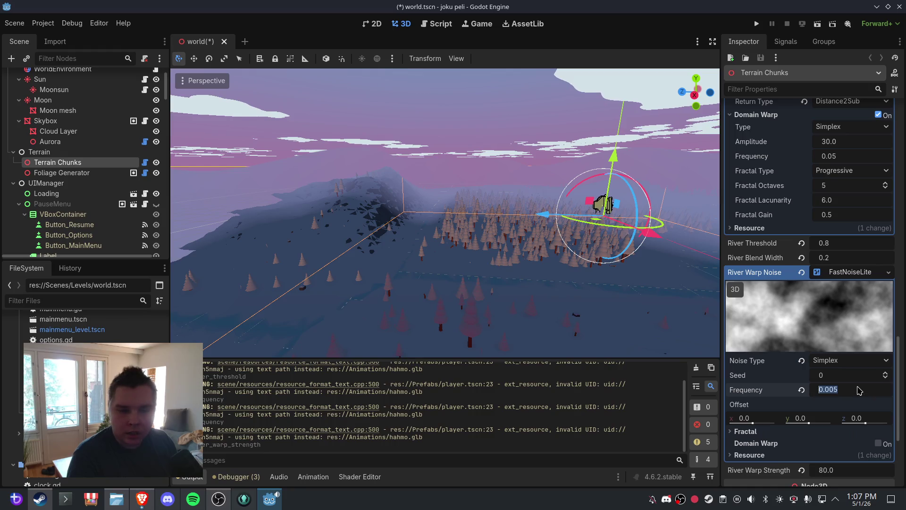
{"action": "type", "text": "0."}
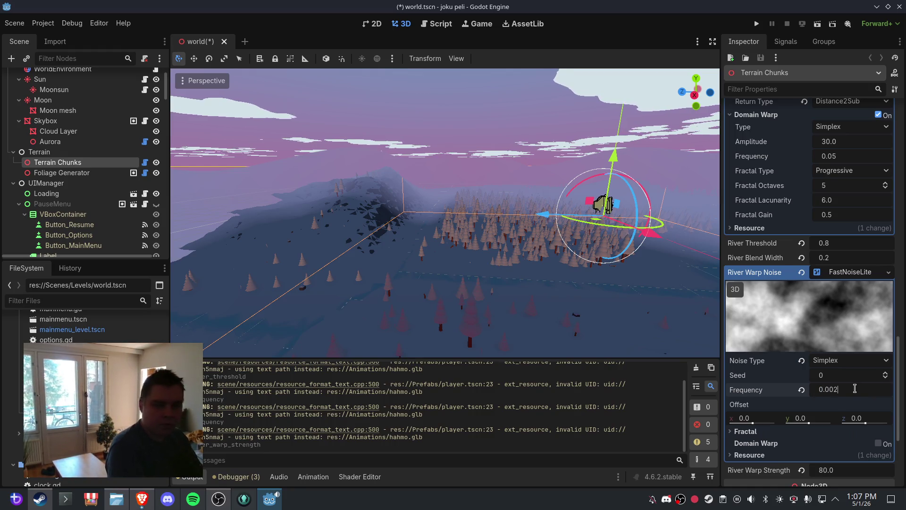
{"action": "key", "text": "Return"}
{"action": "key", "text": "ctrl+s"}
{"action": "left_click", "coordinate": [604, 204]}
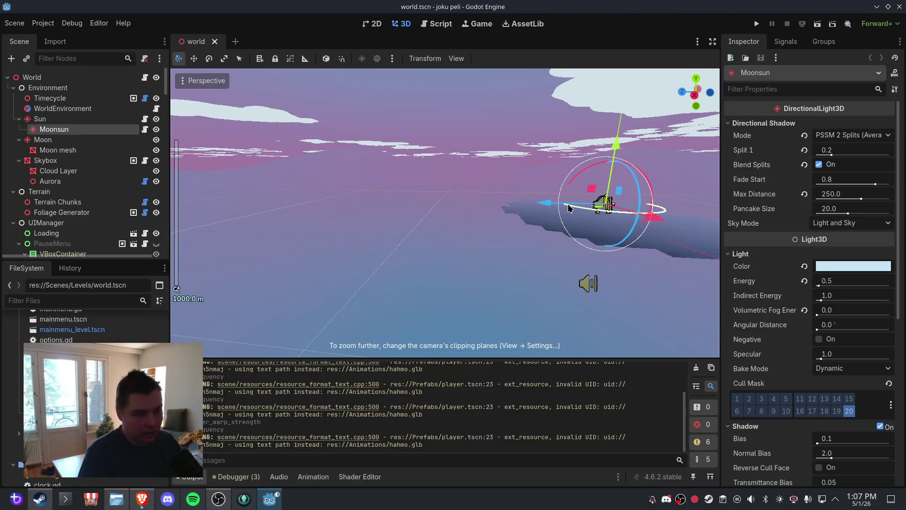
Frame the Moonsun light and orbit the view across the forest terrain
{"action": "scroll", "coordinate": [514, 254], "scroll_direction": "up", "scroll_amount": 5}
{"action": "key", "text": "f"}
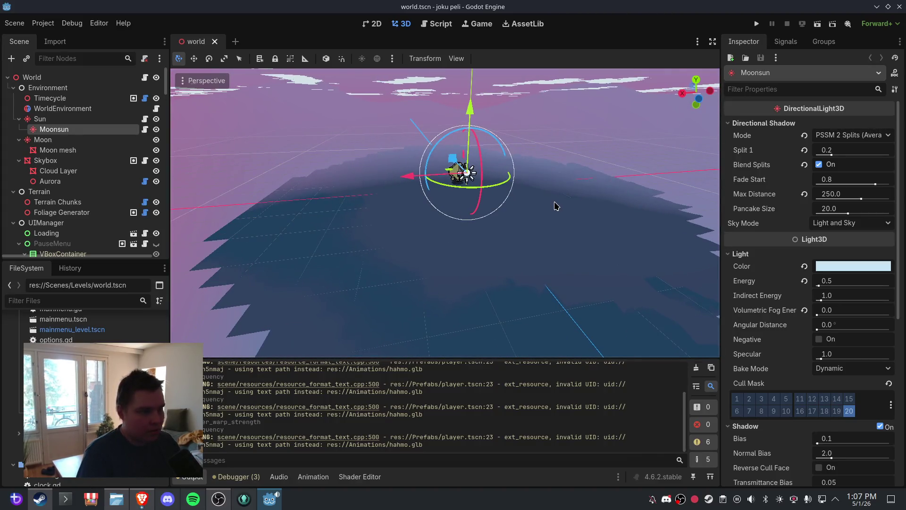
{"action": "mouse_move", "coordinate": [523, 201]}
{"action": "left_mouse_down"}
{"action": "mouse_move", "coordinate": [469, 219]}
{"action": "mouse_move", "coordinate": [466, 202]}
{"action": "mouse_move", "coordinate": [429, 216]}
{"action": "mouse_move", "coordinate": [483, 195]}
{"action": "mouse_move", "coordinate": [420, 211]}
{"action": "mouse_move", "coordinate": [410, 162]}
{"action": "mouse_move", "coordinate": [443, 164]}
{"action": "mouse_move", "coordinate": [437, 224]}
{"action": "mouse_move", "coordinate": [452, 166]}
{"action": "mouse_move", "coordinate": [474, 197]}
{"action": "mouse_move", "coordinate": [430, 167]}
{"action": "mouse_move", "coordinate": [514, 176]}
{"action": "mouse_move", "coordinate": [425, 189]}
{"action": "mouse_move", "coordinate": [540, 206]}
{"action": "left_mouse_up"}
{"action": "scroll", "coordinate": [474, 197], "scroll_direction": "up", "scroll_amount": 5}
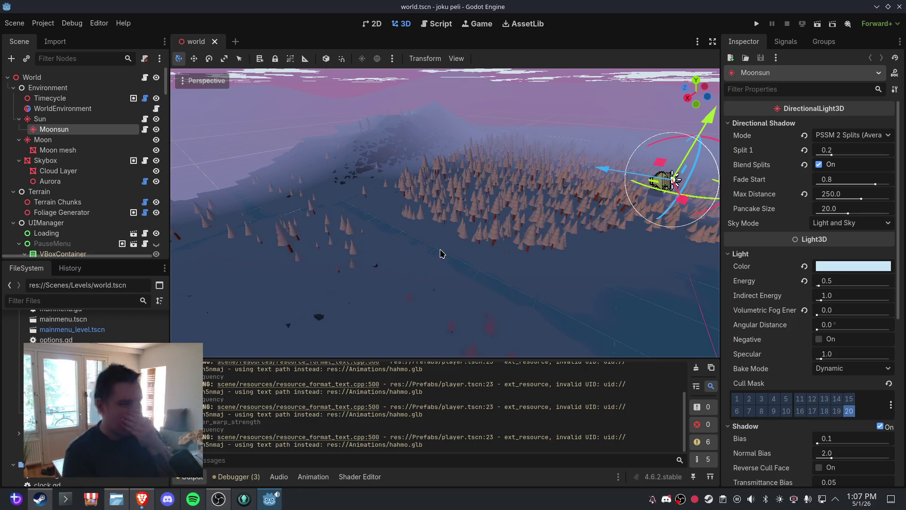
{"action": "left_click_drag", "start_coordinate": [461, 235], "coordinate": [396, 223]}
{"action": "mouse_move", "coordinate": [545, 214]}
{"action": "left_mouse_down"}
{"action": "mouse_move", "coordinate": [449, 219]}
{"action": "mouse_move", "coordinate": [518, 245]}
{"action": "mouse_move", "coordinate": [499, 176]}
{"action": "mouse_move", "coordinate": [523, 204]}
{"action": "mouse_move", "coordinate": [531, 195]}
{"action": "left_mouse_up"}
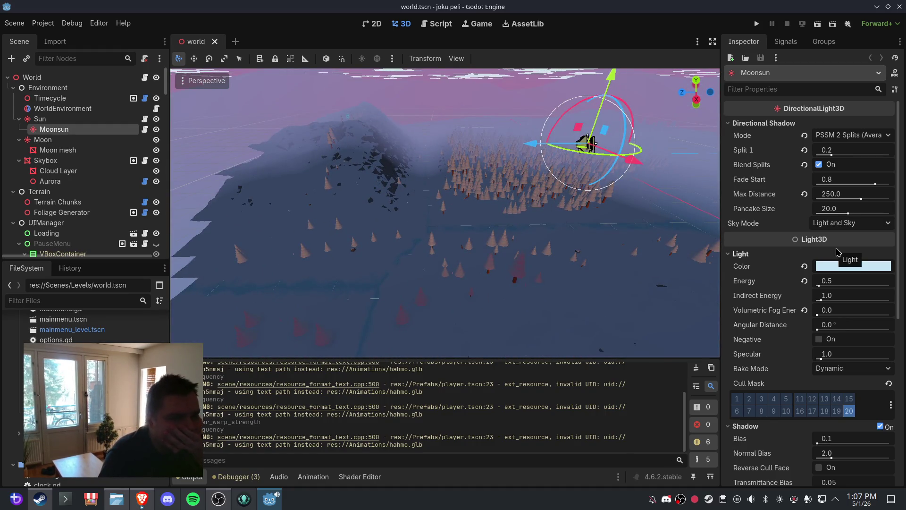
Collapse the moon light's Light section and select Terrain Chunks to reach River Noise
{"action": "left_click", "coordinate": [737, 254]}
{"action": "left_click", "coordinate": [555, 216]}
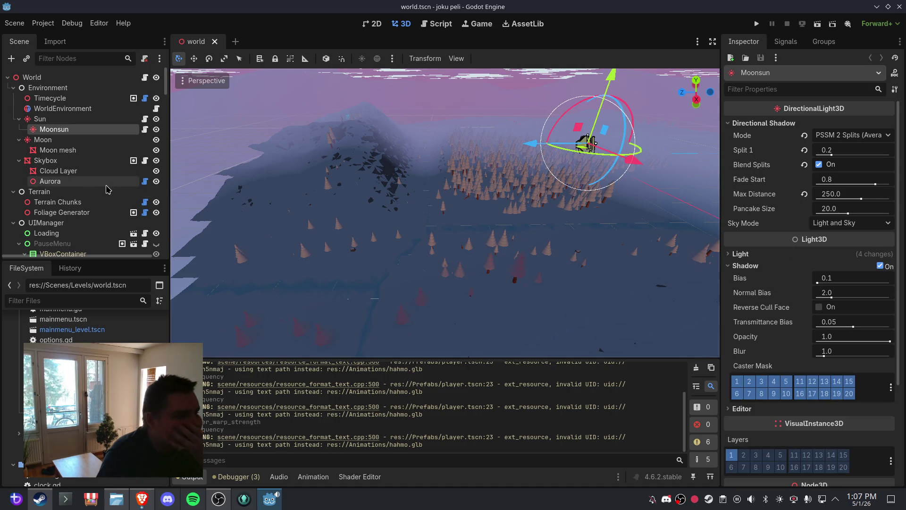
{"action": "scroll", "coordinate": [825, 227], "scroll_direction": "down", "scroll_amount": 7}
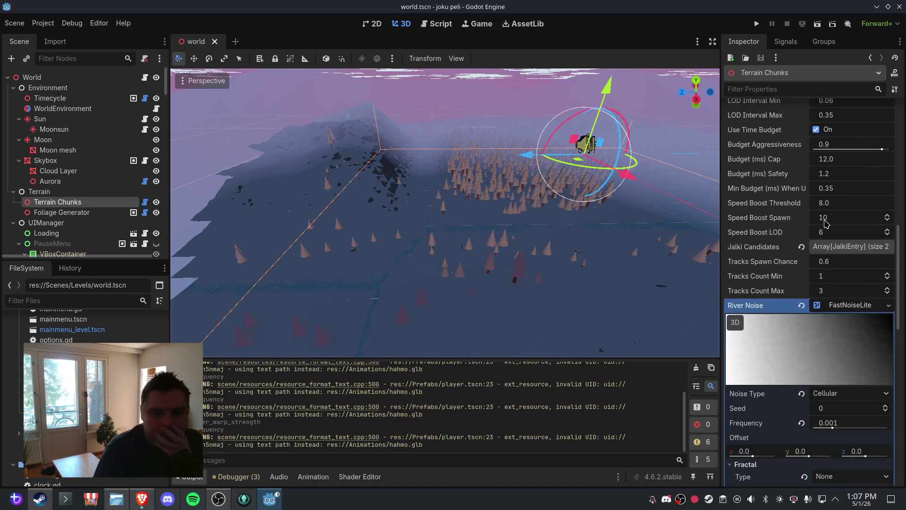
Try Perlin and Value Cubic River Noise, return to Cellular, and reset frequency to 0.01
{"action": "scroll", "coordinate": [838, 279], "scroll_direction": "down", "scroll_amount": 1}
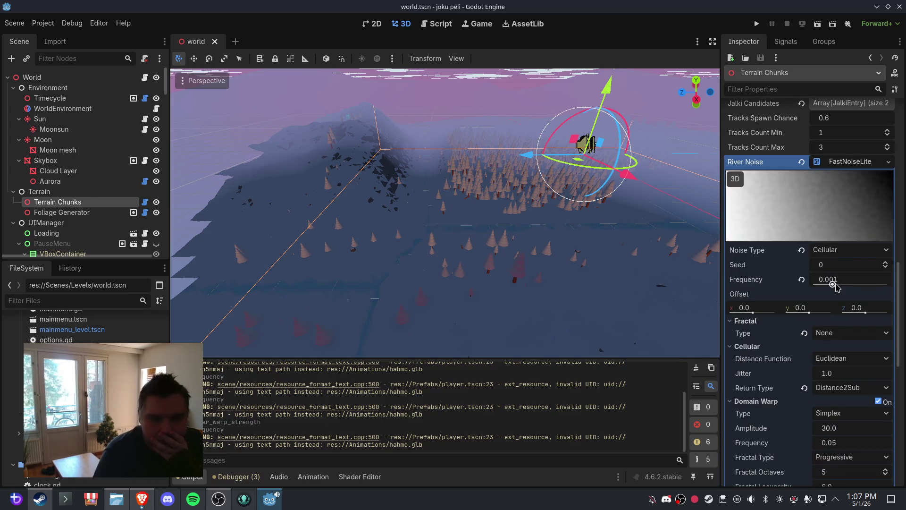
{"action": "left_click_drag", "start_coordinate": [572, 220], "coordinate": [528, 222]}
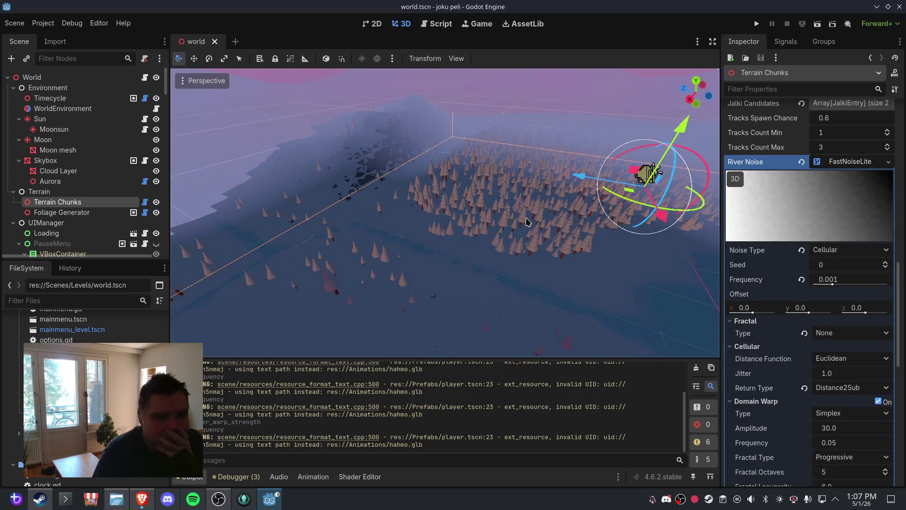
{"action": "left_click", "coordinate": [850, 250]}
{"action": "left_click", "coordinate": [845, 299]}
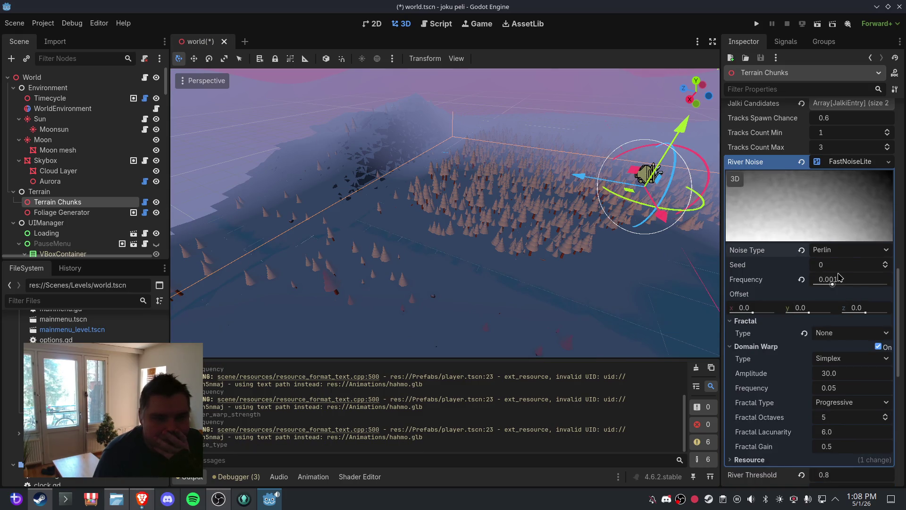
{"action": "left_click", "coordinate": [850, 250]}
{"action": "left_click", "coordinate": [846, 309]}
{"action": "left_click", "coordinate": [849, 255]}
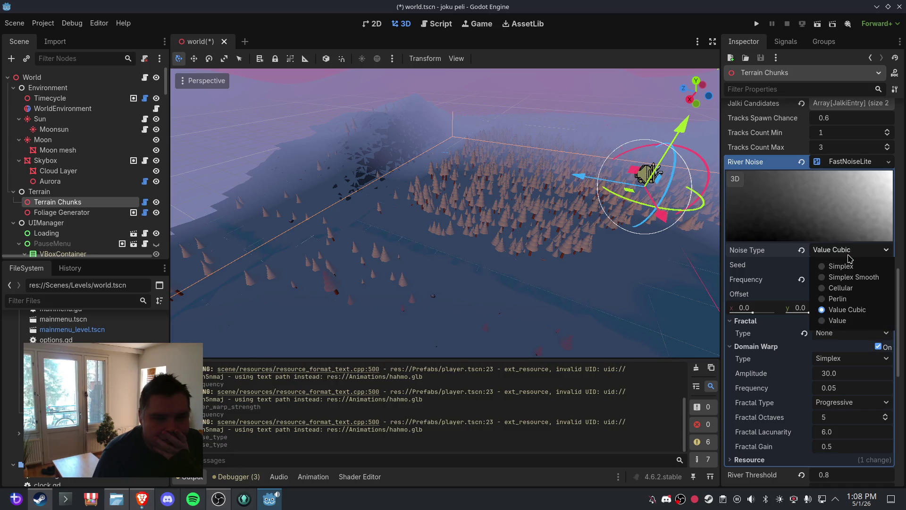
{"action": "left_click", "coordinate": [855, 288]}
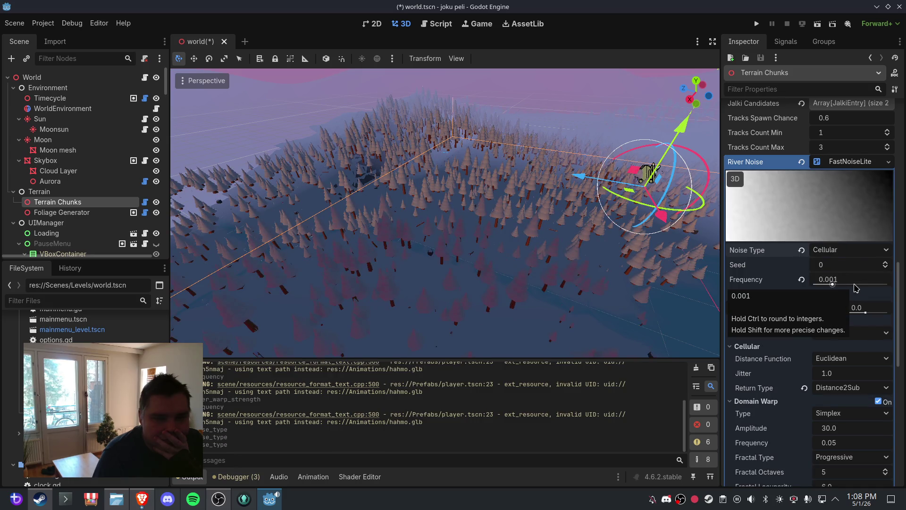
{"action": "left_click", "coordinate": [803, 280]}
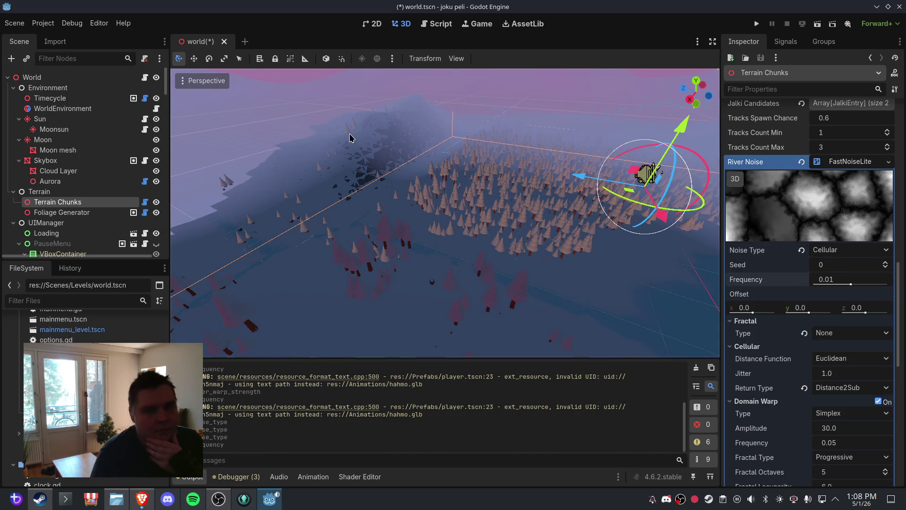
Save the world scene, then close and reopen it to regenerate the terrain
{"action": "left_click", "coordinate": [14, 23]}
{"action": "left_click", "coordinate": [22, 98]}
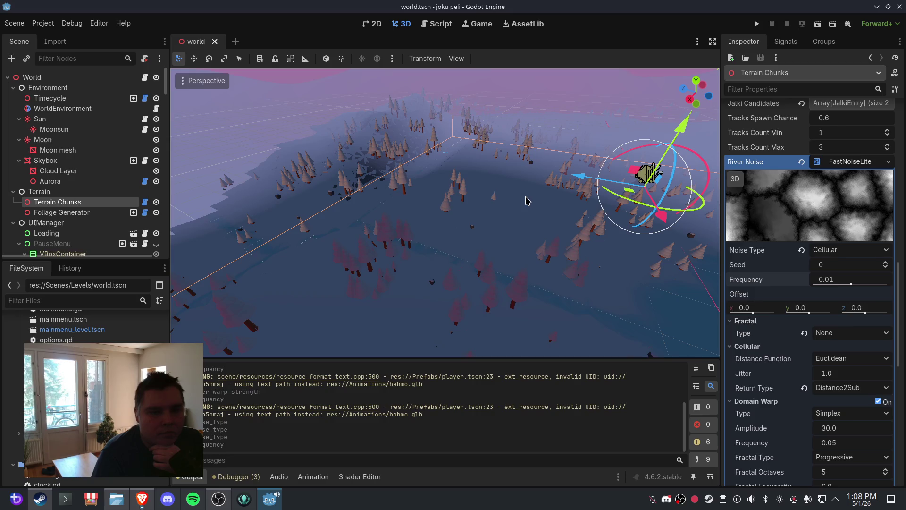
{"action": "mouse_move", "coordinate": [542, 210]}
{"action": "left_mouse_down"}
{"action": "mouse_move", "coordinate": [510, 224]}
{"action": "mouse_move", "coordinate": [265, 70]}
{"action": "left_mouse_up"}
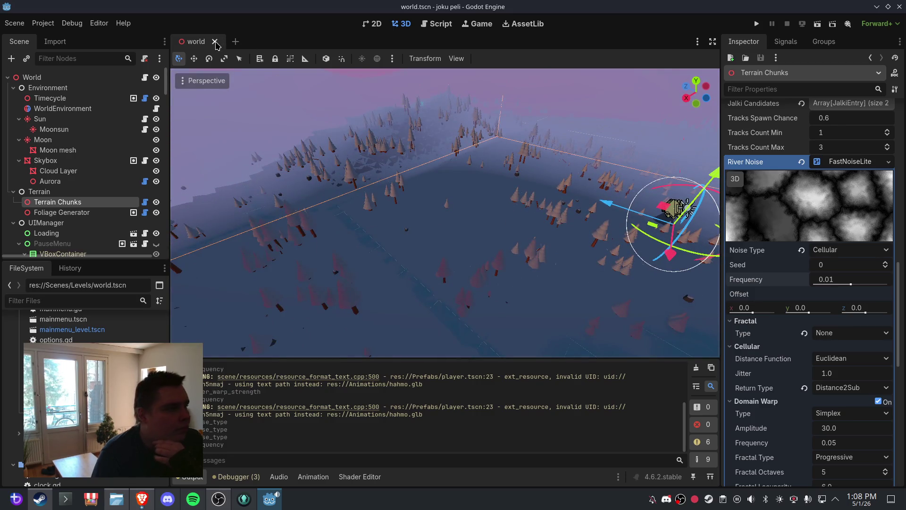
{"action": "left_click", "coordinate": [214, 42]}
{"action": "key", "text": "ctrl+shift+t"}
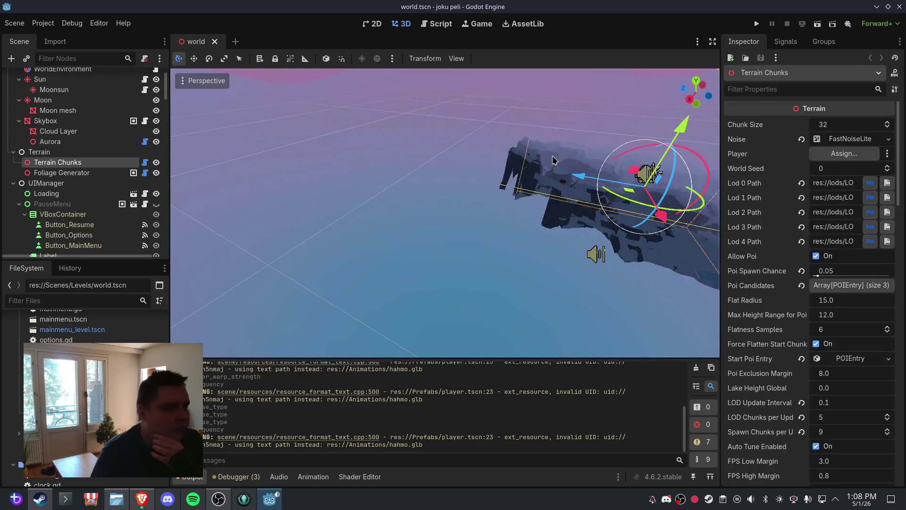
Set the River Noise frequency to 0.0025
{"action": "scroll", "coordinate": [515, 203], "scroll_direction": "down", "scroll_amount": 10}
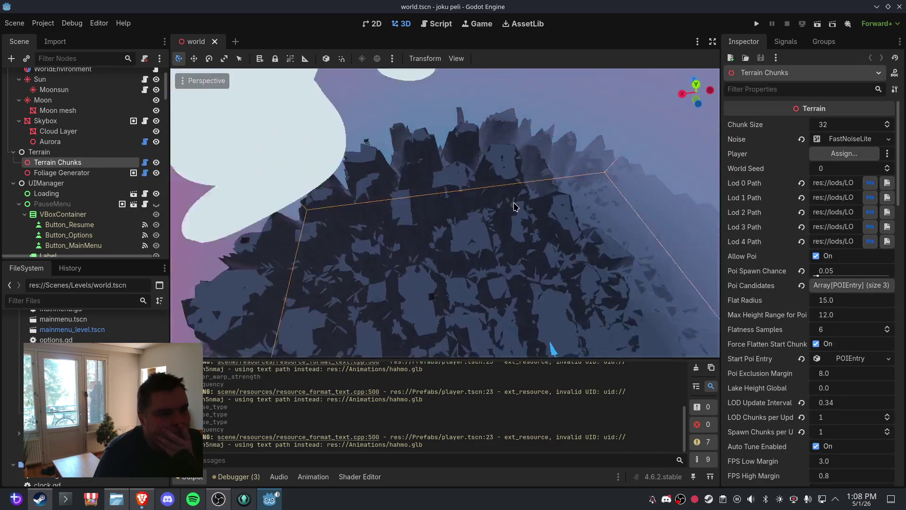
{"action": "mouse_move", "coordinate": [541, 184]}
{"action": "left_mouse_down"}
{"action": "mouse_move", "coordinate": [589, 203]}
{"action": "mouse_move", "coordinate": [519, 192]}
{"action": "mouse_move", "coordinate": [538, 191]}
{"action": "left_mouse_up"}
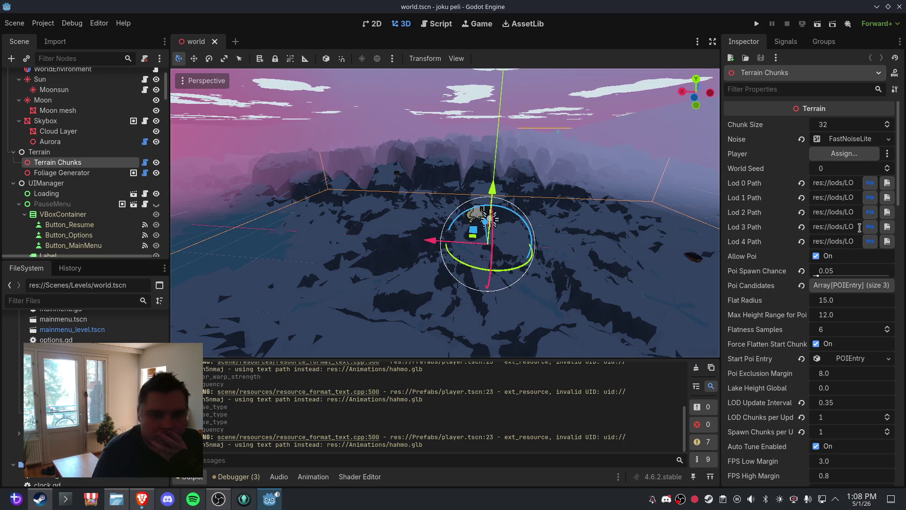
{"action": "scroll", "coordinate": [859, 227], "scroll_direction": "down", "scroll_amount": 12}
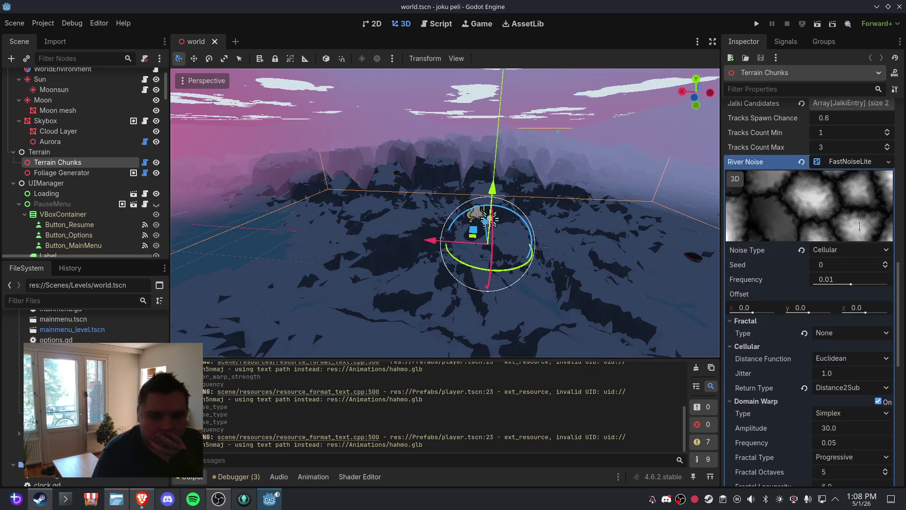
{"action": "left_click", "coordinate": [847, 280]}
{"action": "type", "text": "0"}
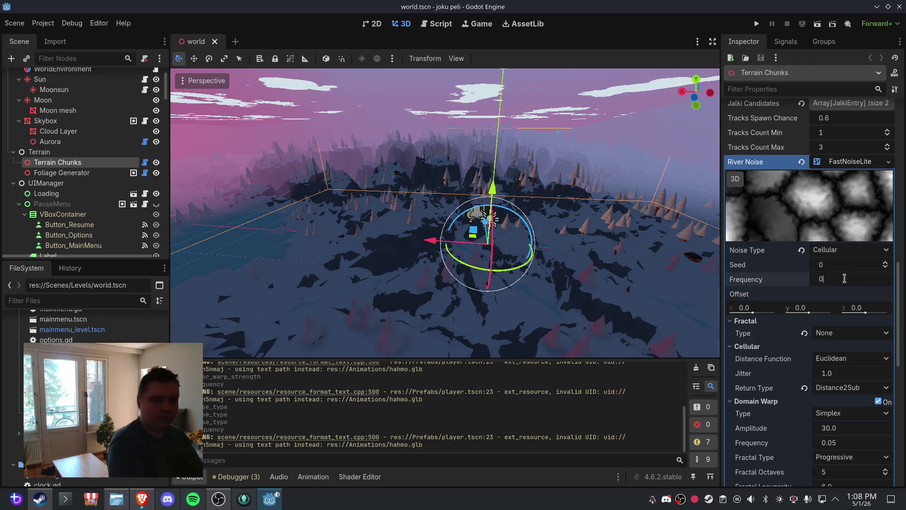
{"action": "type", "text": ".002"}
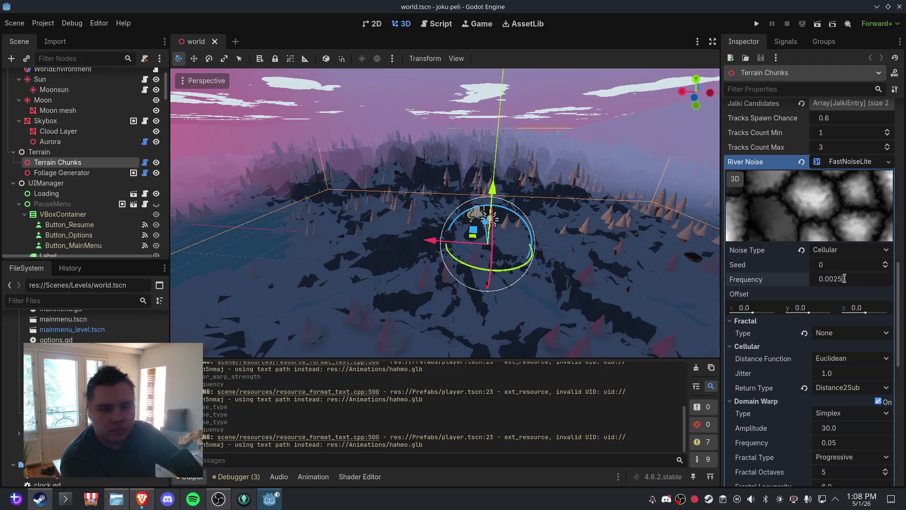
{"action": "type", "text": "5"}
{"action": "key", "text": "Return"}
Save and reload the world scene, then orbit the regenerated, largely flat terrain
{"action": "left_click", "coordinate": [17, 25]}
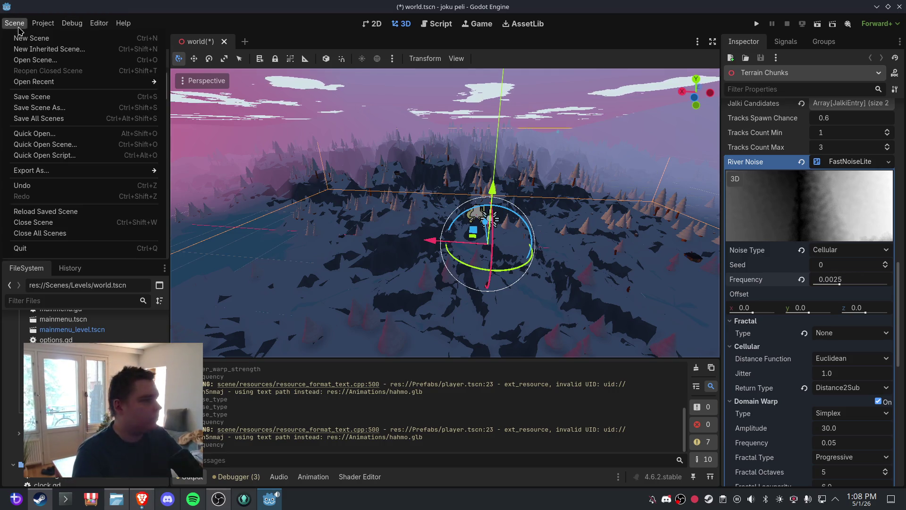
{"action": "left_click", "coordinate": [31, 96]}
{"action": "left_click", "coordinate": [204, 52]}
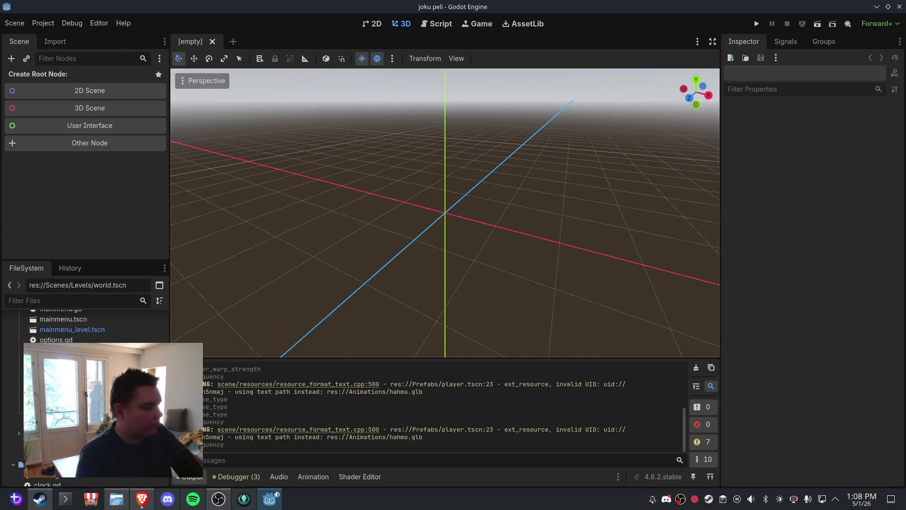
{"action": "key", "text": "ctrl+shift+t"}
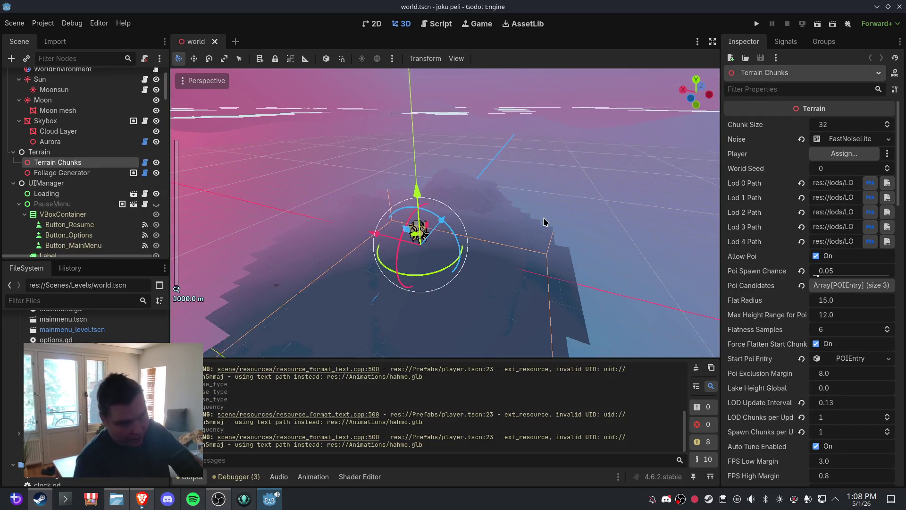
{"action": "left_click_drag", "start_coordinate": [543, 217], "coordinate": [452, 214]}
{"action": "mouse_move", "coordinate": [540, 207]}
{"action": "left_mouse_down"}
{"action": "mouse_move", "coordinate": [576, 208]}
{"action": "mouse_move", "coordinate": [495, 214]}
{"action": "mouse_move", "coordinate": [596, 216]}
{"action": "mouse_move", "coordinate": [597, 233]}
{"action": "mouse_move", "coordinate": [542, 228]}
{"action": "mouse_move", "coordinate": [506, 241]}
{"action": "mouse_move", "coordinate": [507, 231]}
{"action": "left_mouse_up"}
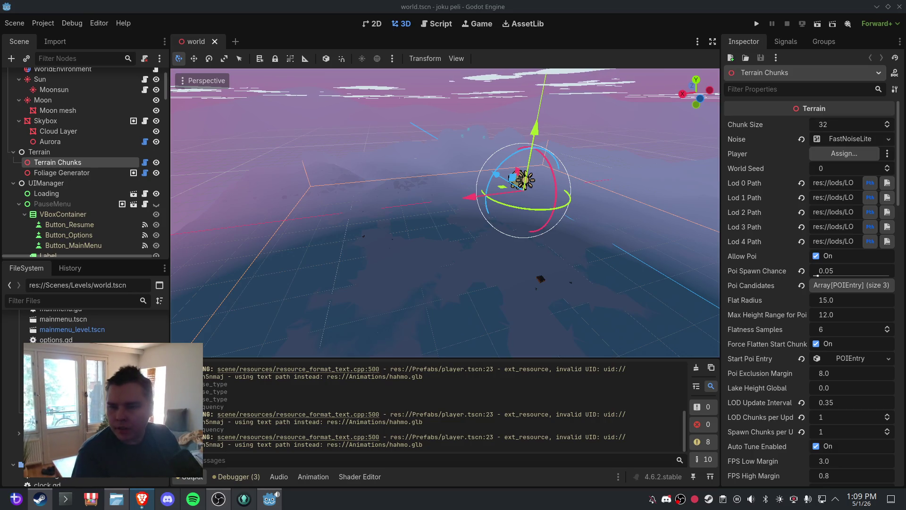
In chunk.gd, replace the river warp lines with two-layer warp code using ox1/oz1 offsets
{"action": "left_click", "coordinate": [425, 28]}
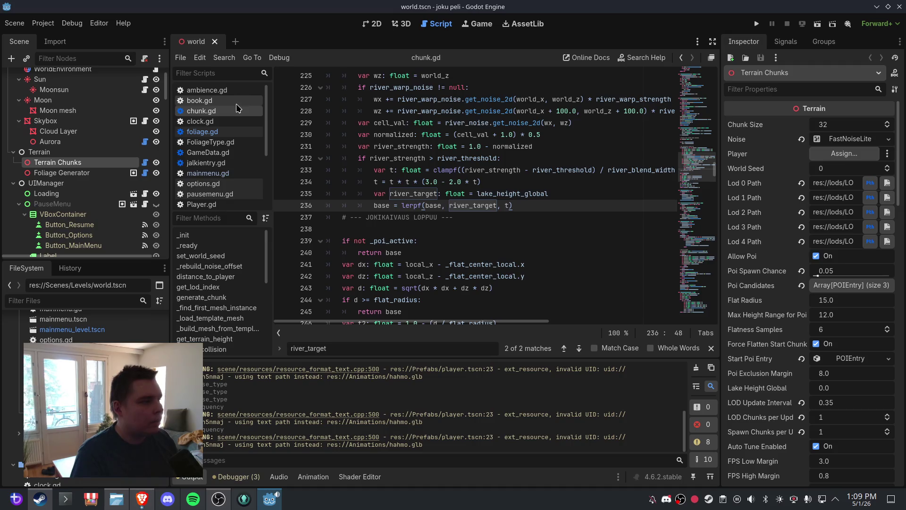
{"action": "left_click", "coordinate": [394, 194]}
{"action": "scroll", "coordinate": [491, 220], "scroll_direction": "up", "scroll_amount": 2}
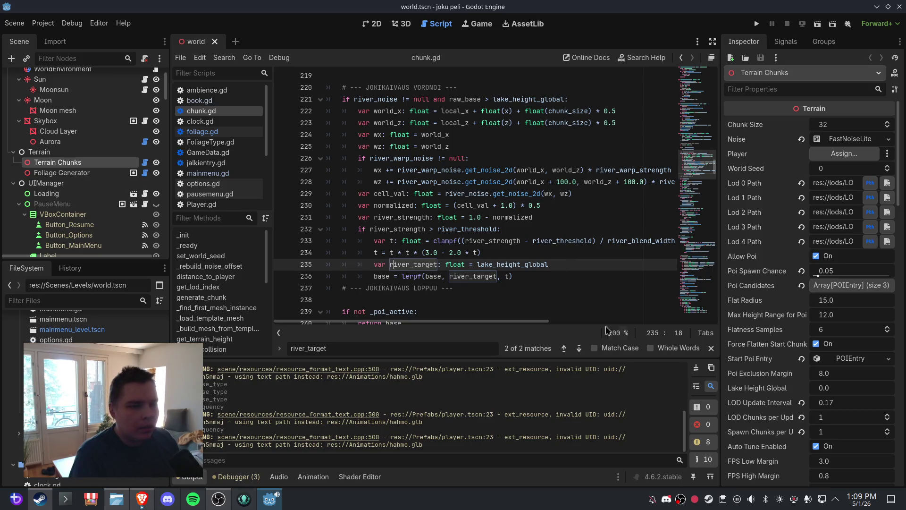
{"action": "left_click_drag", "start_coordinate": [523, 327], "coordinate": [602, 329]}
{"action": "mouse_move", "coordinate": [614, 182]}
{"action": "left_mouse_down"}
{"action": "mouse_move", "coordinate": [276, 160]}
{"action": "mouse_move", "coordinate": [357, 175]}
{"action": "mouse_move", "coordinate": [325, 158]}
{"action": "left_mouse_up"}
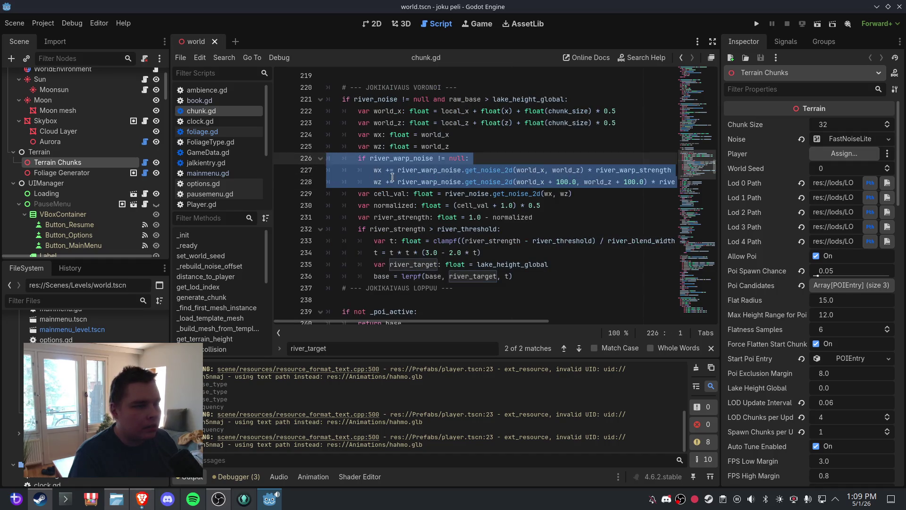
{"action": "type", "text": "if river_warp_noise != null: \t\t\t# Ensimmäinen kerros \t\t\tvar ox1: float = river_warp_noise.get_noise_2d(world_x, world_z) * river_warp_strength \t\t\tvar oz1: float = river_warp_noise.get_noise_2d(world_x + 100.0, world_z + 100.0) * river_warp_strength \t\t\t# Toinen kerros warppia warpilla — tekee paljon mutkaisemman tuloksen \t\t\twx += river_warp_noise.get_noise_2d(world_x + ox1, world_z + oz1) * river_warp_strength * 0.5 \t\t\twz += river_warp_noise.get_noise_2d(world_x + ox1 + 200.0, world_z + oz1 + 200.0) * river_warp_strength * 0.5"}
{"action": "mouse_move", "coordinate": [457, 322]}
{"action": "left_mouse_down"}
{"action": "mouse_move", "coordinate": [411, 322]}
{"action": "mouse_move", "coordinate": [348, 268]}
{"action": "left_mouse_up"}
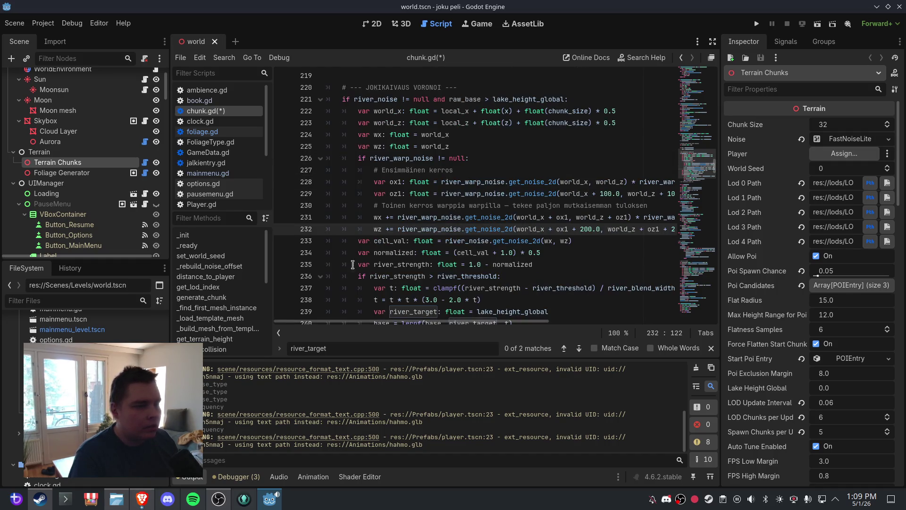
Save chunk.gd and return to the 3D view of the terrain
{"action": "left_click", "coordinate": [23, 26]}
{"action": "left_click", "coordinate": [68, 92]}
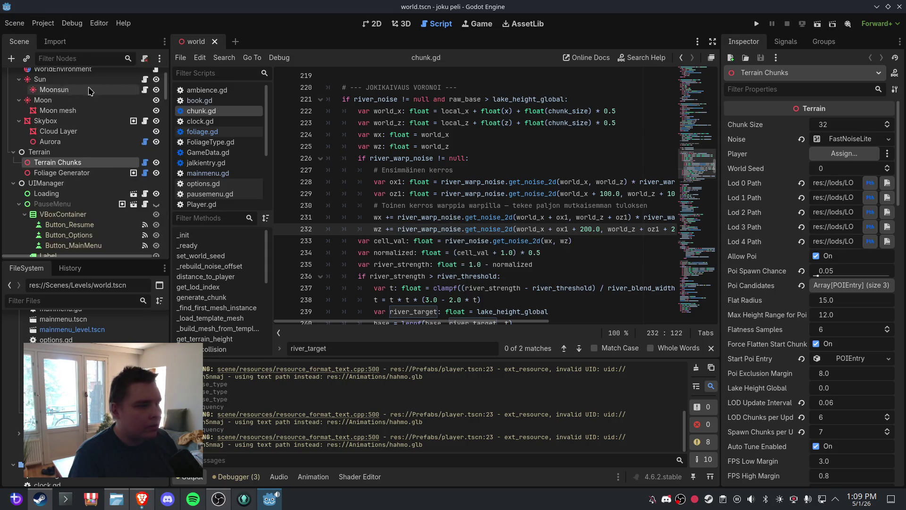
{"action": "left_click", "coordinate": [401, 25]}
{"action": "left_click_drag", "start_coordinate": [564, 199], "coordinate": [463, 197]}
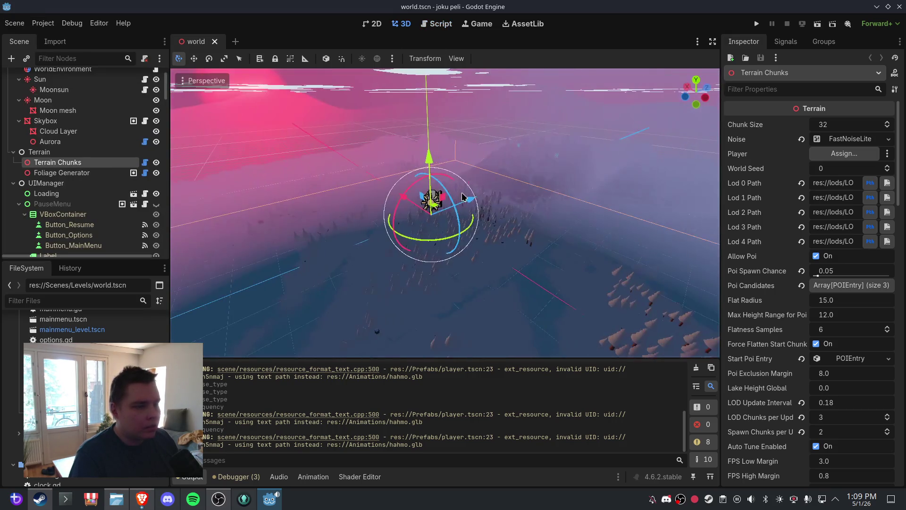
Close and reopen the world scene to regenerate terrain, recentring on the selected node
{"action": "left_click_drag", "start_coordinate": [529, 194], "coordinate": [516, 194]}
{"action": "left_click", "coordinate": [215, 42]}
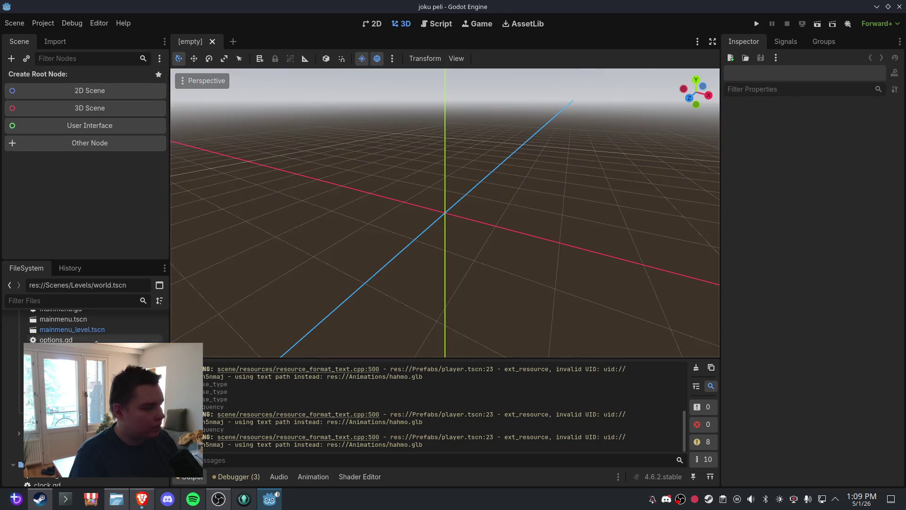
{"action": "key", "text": "ctrl+shift+t"}
{"action": "mouse_move", "coordinate": [472, 185]}
{"action": "left_mouse_down"}
{"action": "mouse_move", "coordinate": [446, 184]}
{"action": "mouse_move", "coordinate": [562, 212]}
{"action": "mouse_move", "coordinate": [488, 211]}
{"action": "left_mouse_up"}
{"action": "scroll", "coordinate": [487, 211], "scroll_direction": "up", "scroll_amount": 3}
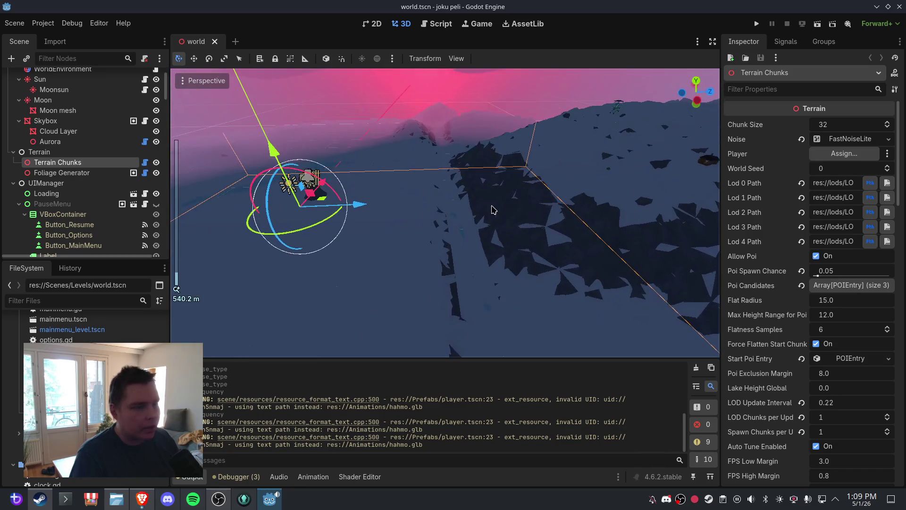
{"action": "key", "text": "f"}
Orbit over the terrain and expand River Noise, showing Cellular at frequency 0.0025
{"action": "scroll", "coordinate": [516, 225], "scroll_direction": "down", "scroll_amount": 2}
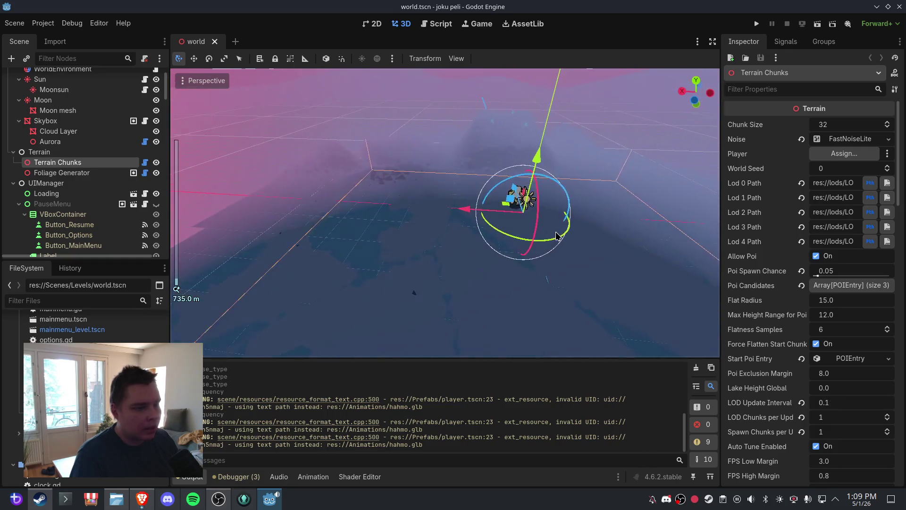
{"action": "mouse_move", "coordinate": [516, 226]}
{"action": "left_mouse_down"}
{"action": "mouse_move", "coordinate": [512, 250]}
{"action": "mouse_move", "coordinate": [526, 238]}
{"action": "left_mouse_up"}
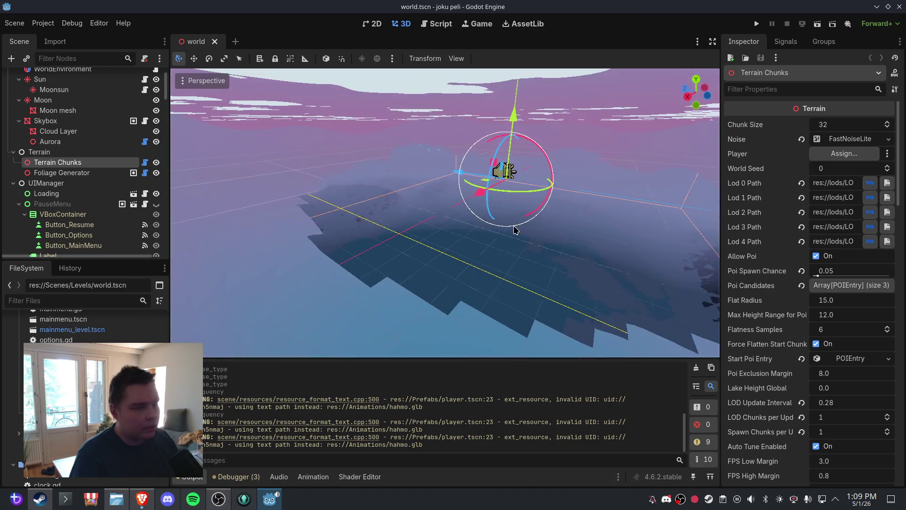
{"action": "mouse_move", "coordinate": [513, 226]}
{"action": "left_mouse_down"}
{"action": "mouse_move", "coordinate": [509, 242]}
{"action": "mouse_move", "coordinate": [524, 219]}
{"action": "mouse_move", "coordinate": [595, 225]}
{"action": "mouse_move", "coordinate": [580, 241]}
{"action": "left_mouse_up"}
{"action": "scroll", "coordinate": [524, 219], "scroll_direction": "up", "scroll_amount": 5}
{"action": "scroll", "coordinate": [580, 241], "scroll_direction": "down", "scroll_amount": 3}
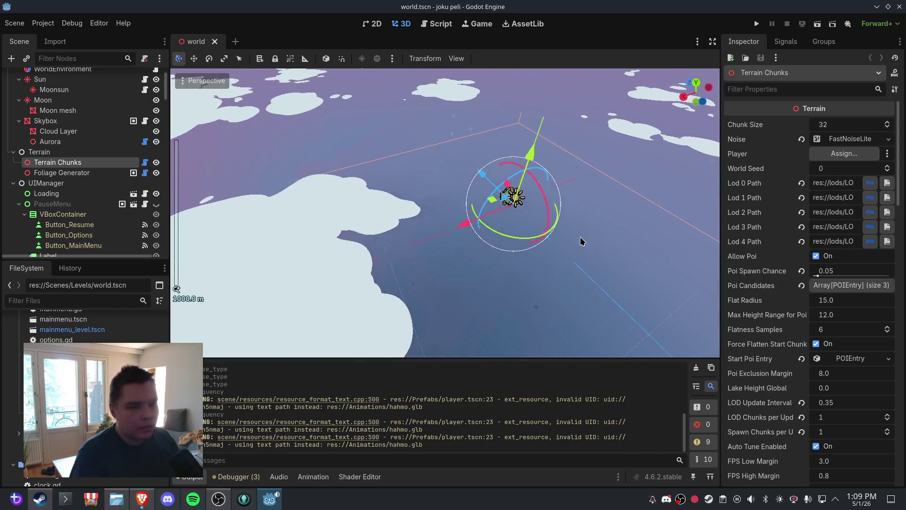
{"action": "scroll", "coordinate": [855, 279], "scroll_direction": "down", "scroll_amount": 15}
{"action": "left_click", "coordinate": [852, 279]}
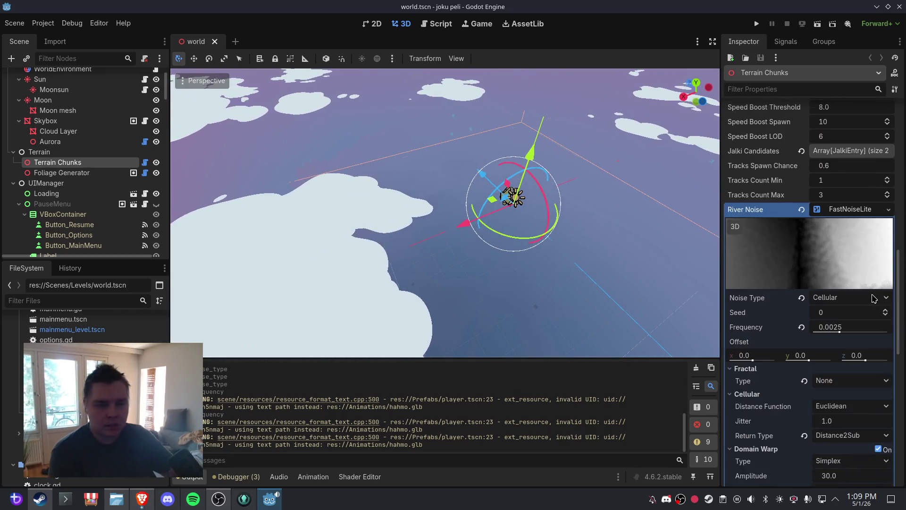
Set the River Warp Noise frequency to 0.001
{"action": "scroll", "coordinate": [857, 274], "scroll_direction": "down", "scroll_amount": 10}
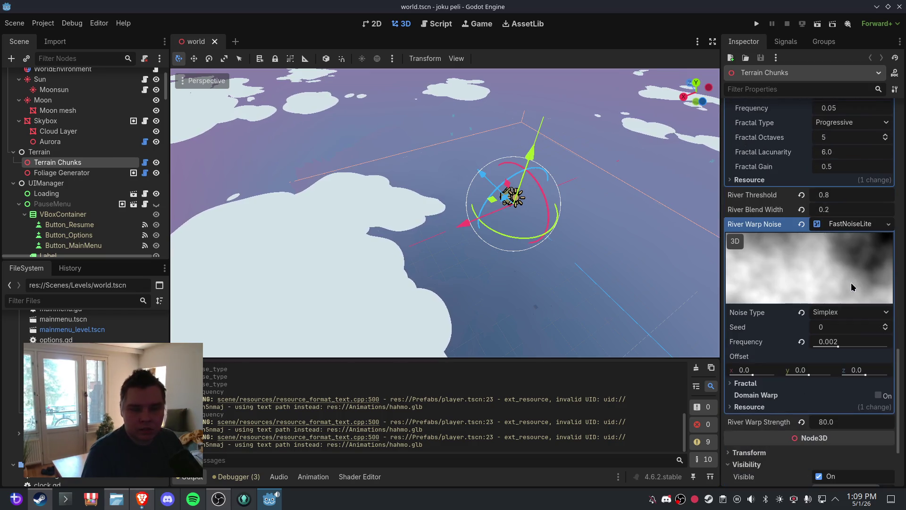
{"action": "left_click", "coordinate": [849, 342]}
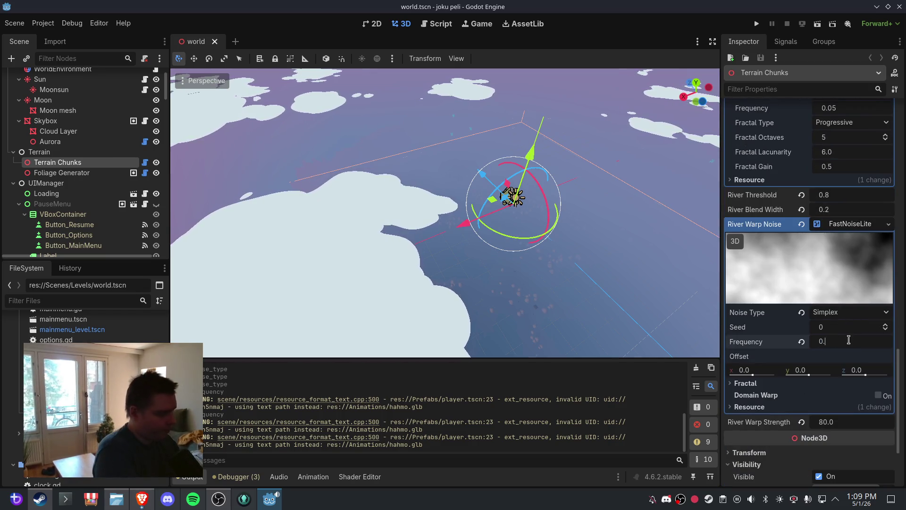
{"action": "type", "text": "001"}
{"action": "key", "text": "Return"}
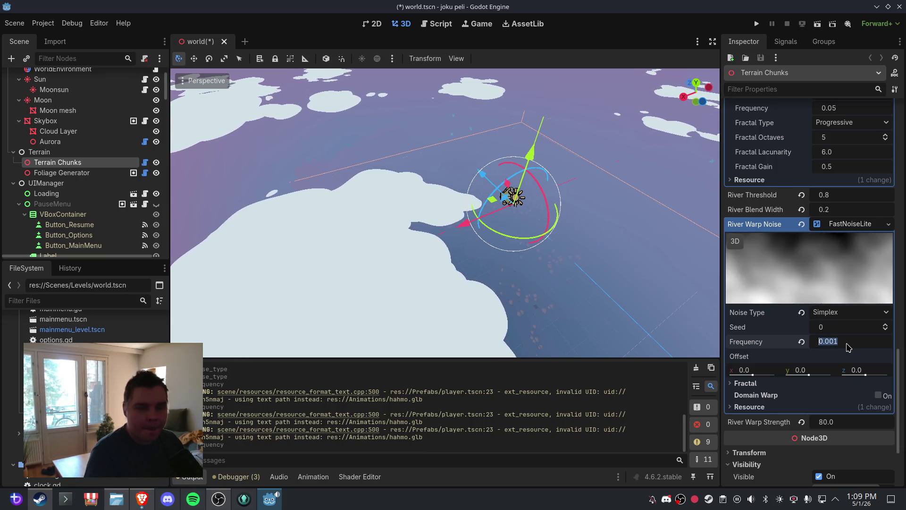
Close the world scene from the Scene menu and orbit over the regenerated terrain
{"action": "left_click", "coordinate": [15, 23]}
{"action": "left_click", "coordinate": [33, 242]}
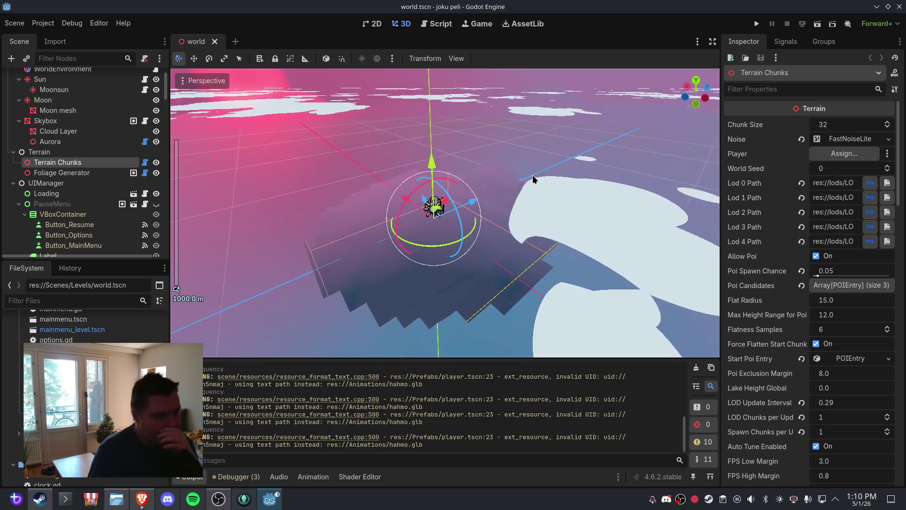
{"action": "left_click_drag", "start_coordinate": [532, 178], "coordinate": [467, 171]}
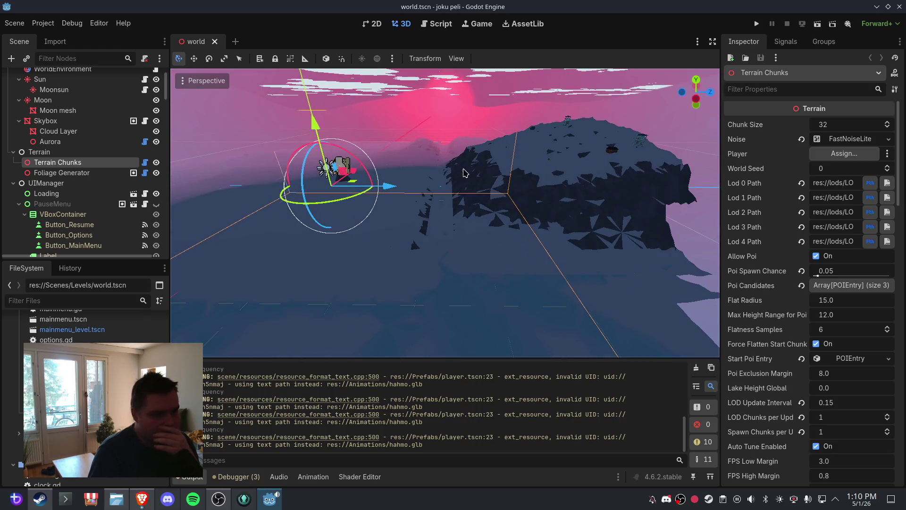
{"action": "scroll", "coordinate": [864, 363], "scroll_direction": "down", "scroll_amount": 5}
{"action": "scroll", "coordinate": [864, 363], "scroll_direction": "down", "scroll_amount": 5}
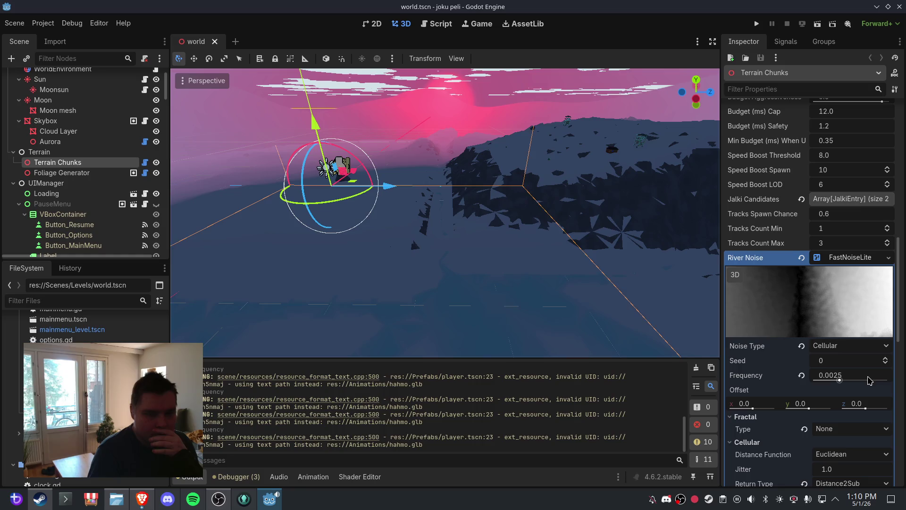
{"action": "scroll", "coordinate": [868, 378], "scroll_direction": "down", "scroll_amount": 10}
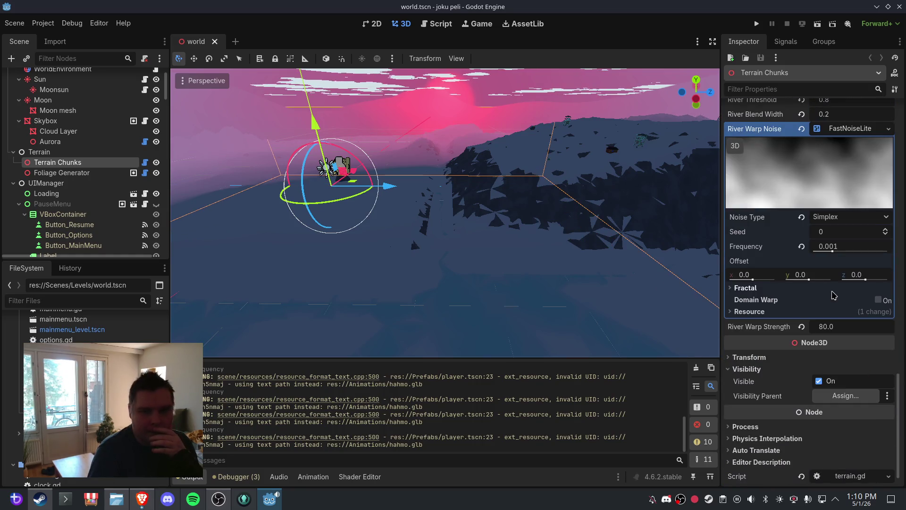
{"action": "scroll", "coordinate": [834, 294], "scroll_direction": "up", "scroll_amount": 7}
{"action": "scroll", "coordinate": [833, 294], "scroll_direction": "up", "scroll_amount": 1}
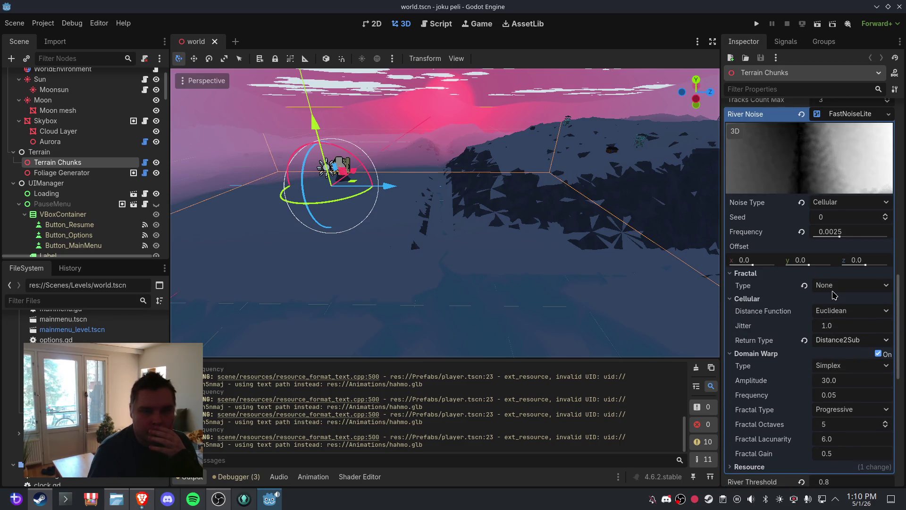
Set both River Noise and River Warp Noise frequencies to 0.0005
{"action": "left_click", "coordinate": [852, 237]}
{"action": "type", "text": "0.00"}
{"action": "type", "text": "1"}
{"action": "key", "text": "Return"}
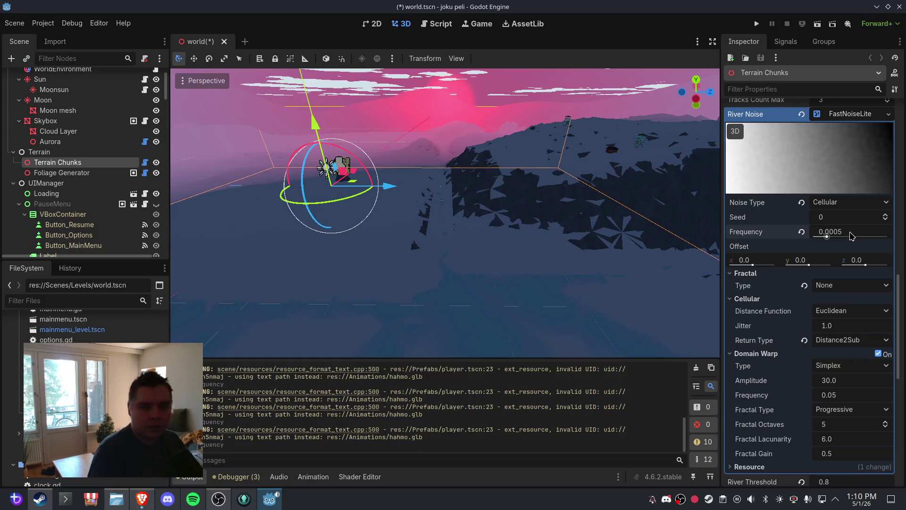
{"action": "scroll", "coordinate": [860, 264], "scroll_direction": "down", "scroll_amount": 3}
{"action": "scroll", "coordinate": [853, 371], "scroll_direction": "down", "scroll_amount": 3}
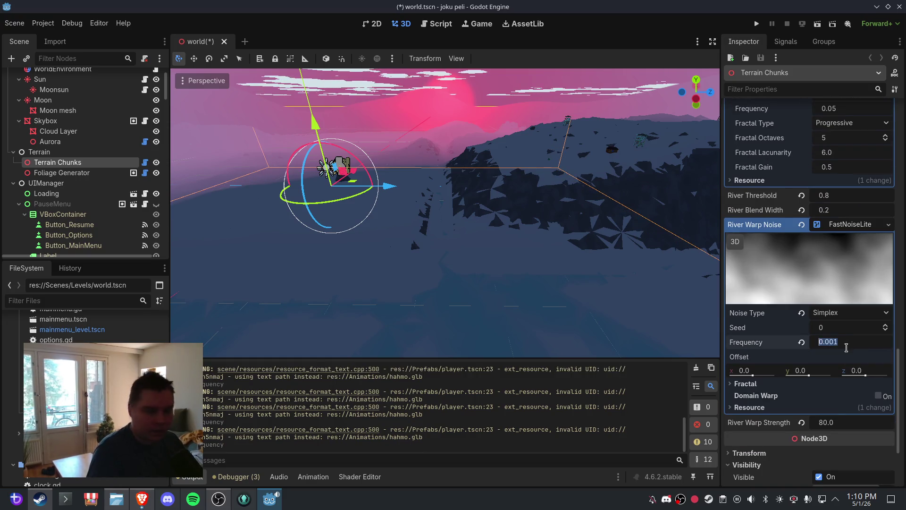
{"action": "type", "text": "5"}
{"action": "key", "text": "Return"}
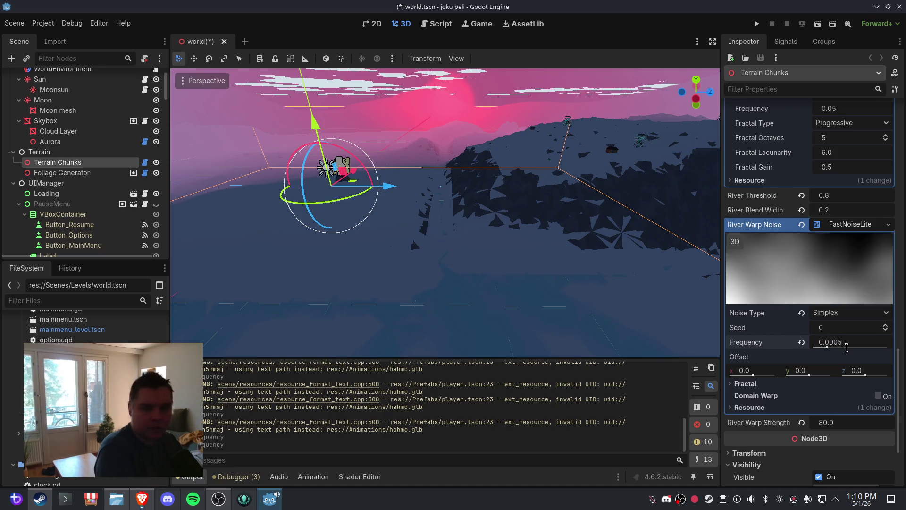
Save world.tscn, then close and reopen it to regenerate the terrain
{"action": "left_click", "coordinate": [17, 23]}
{"action": "left_click", "coordinate": [29, 96]}
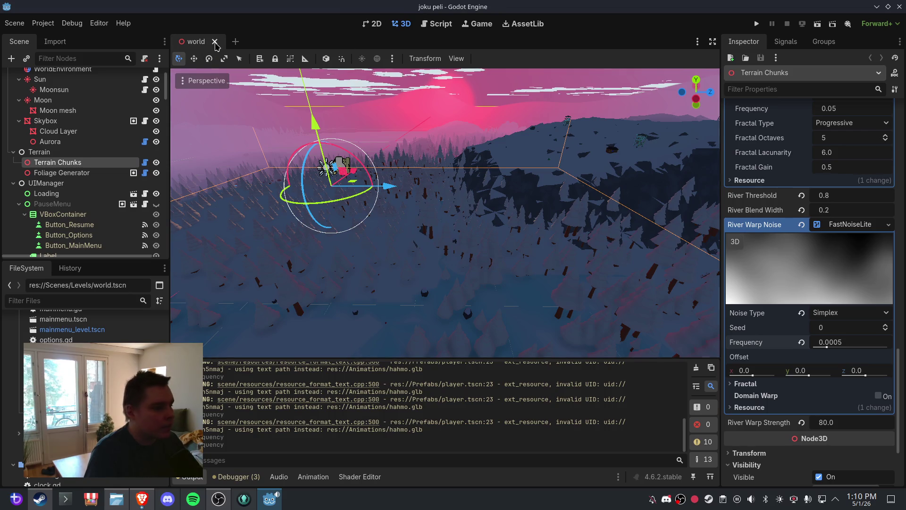
{"action": "left_click", "coordinate": [215, 42]}
{"action": "key", "text": "ctrl+shift+t"}
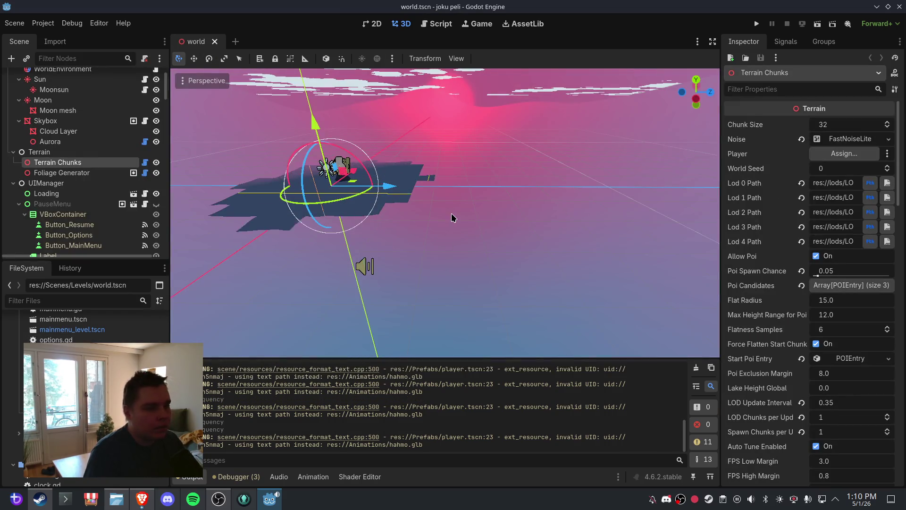
Inspect the new terrain and reset the River Warp Noise frequency to its default 0.01
{"action": "mouse_move", "coordinate": [530, 186]}
{"action": "left_mouse_down"}
{"action": "mouse_move", "coordinate": [620, 186]}
{"action": "mouse_move", "coordinate": [514, 184]}
{"action": "mouse_move", "coordinate": [546, 201]}
{"action": "mouse_move", "coordinate": [454, 173]}
{"action": "mouse_move", "coordinate": [437, 184]}
{"action": "left_mouse_up"}
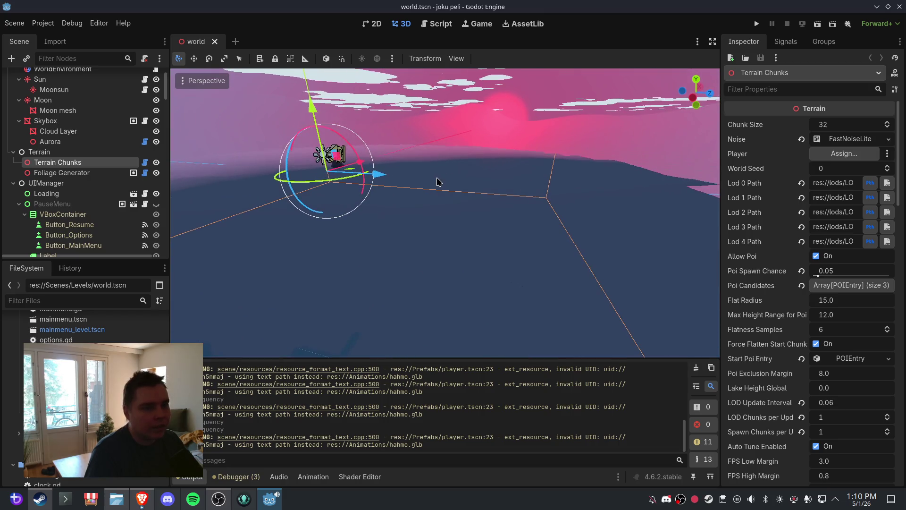
{"action": "left_click", "coordinate": [869, 139]}
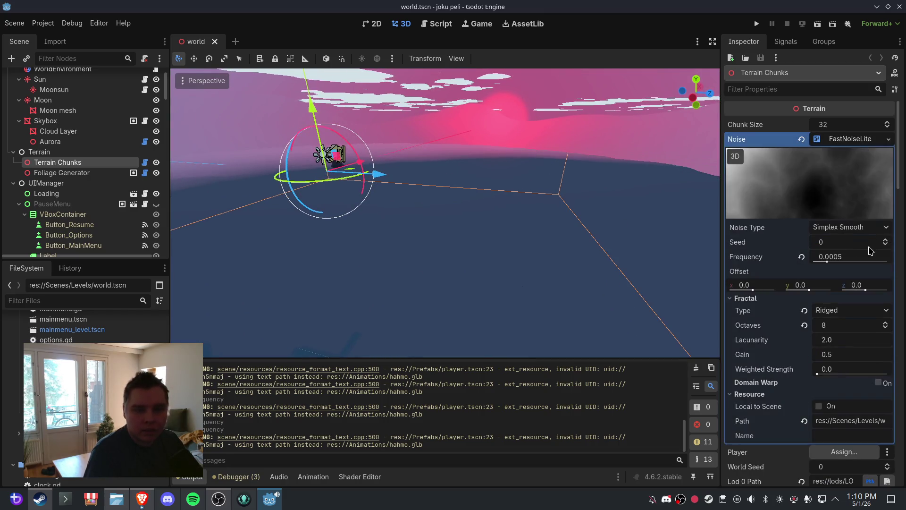
{"action": "scroll", "coordinate": [871, 251], "scroll_direction": "down", "scroll_amount": 3}
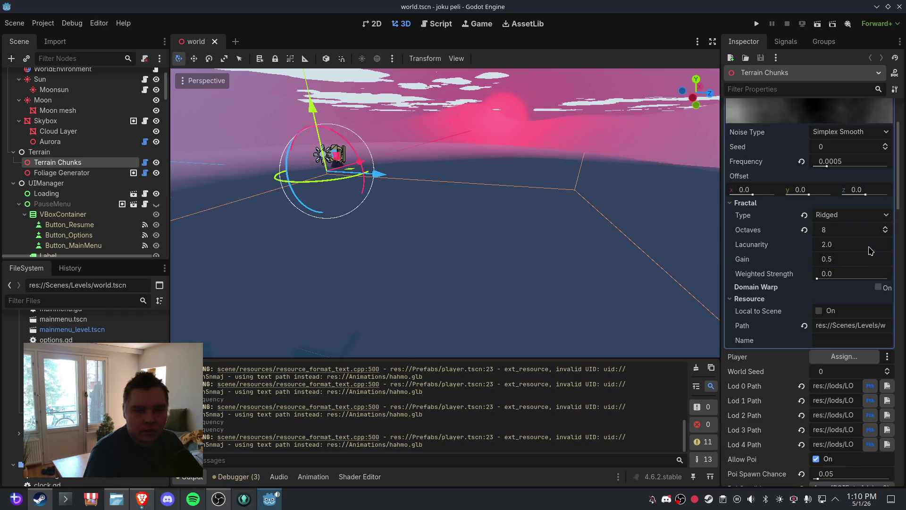
{"action": "scroll", "coordinate": [859, 138], "scroll_direction": "up", "scroll_amount": 3}
{"action": "left_click", "coordinate": [859, 138]}
{"action": "scroll", "coordinate": [845, 235], "scroll_direction": "down", "scroll_amount": 10}
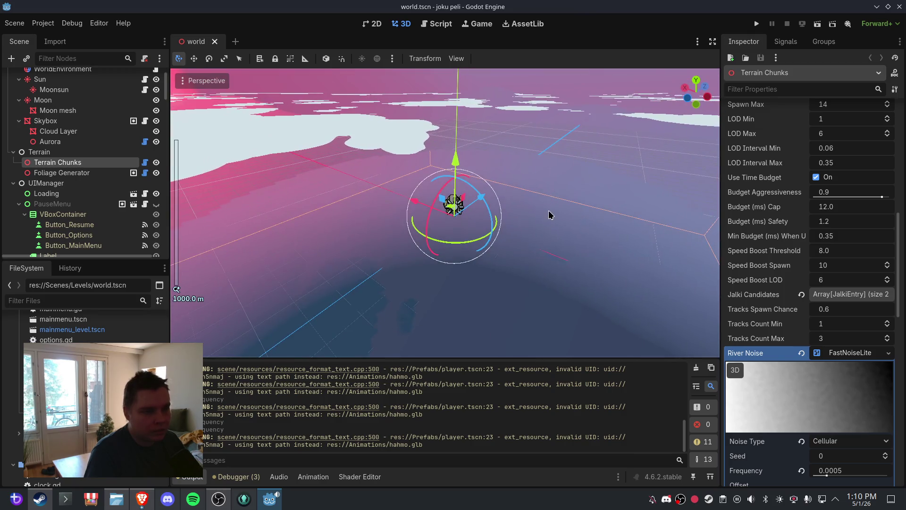
{"action": "scroll", "coordinate": [501, 271], "scroll_direction": "up", "scroll_amount": 5}
{"action": "mouse_move", "coordinate": [502, 271]}
{"action": "left_mouse_down"}
{"action": "mouse_move", "coordinate": [508, 180]}
{"action": "mouse_move", "coordinate": [574, 202]}
{"action": "mouse_move", "coordinate": [451, 194]}
{"action": "mouse_move", "coordinate": [406, 208]}
{"action": "mouse_move", "coordinate": [464, 238]}
{"action": "left_mouse_up"}
{"action": "scroll", "coordinate": [833, 276], "scroll_direction": "down", "scroll_amount": 8}
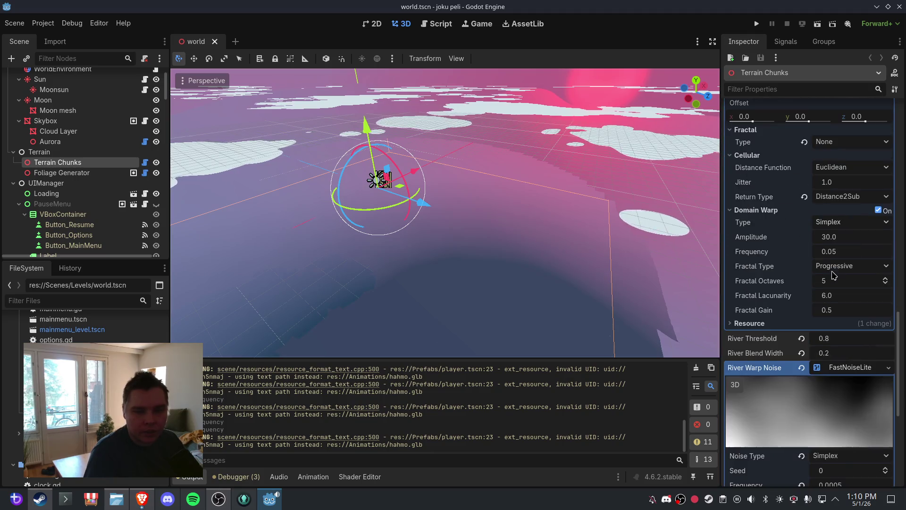
{"action": "scroll", "coordinate": [839, 279], "scroll_direction": "down", "scroll_amount": 8}
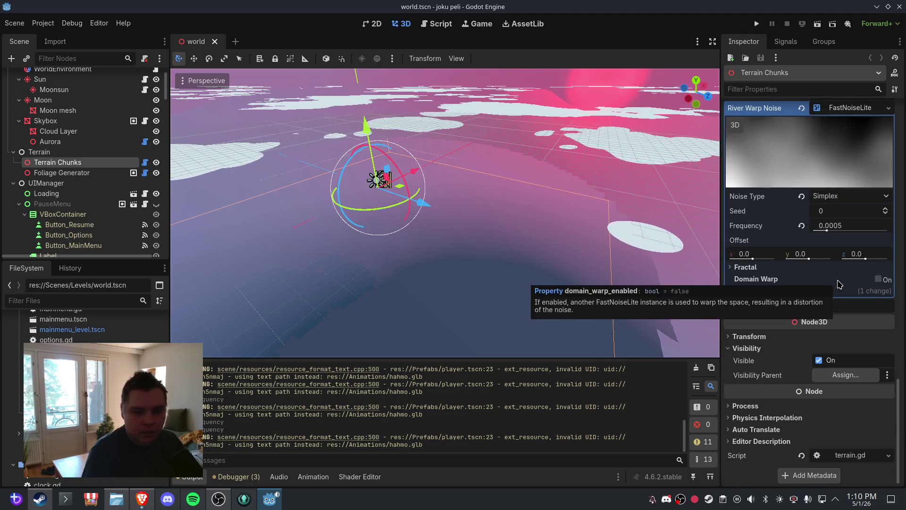
{"action": "scroll", "coordinate": [857, 317], "scroll_direction": "up", "scroll_amount": 5}
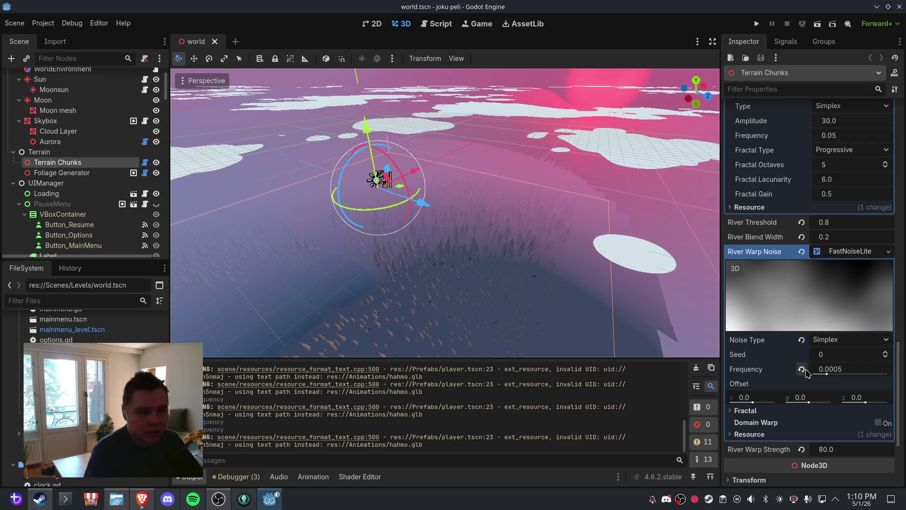
{"action": "left_click", "coordinate": [802, 370]}
Save, close and reopen the world scene so the terrain regenerates
{"action": "left_click", "coordinate": [14, 23]}
{"action": "left_click", "coordinate": [42, 97]}
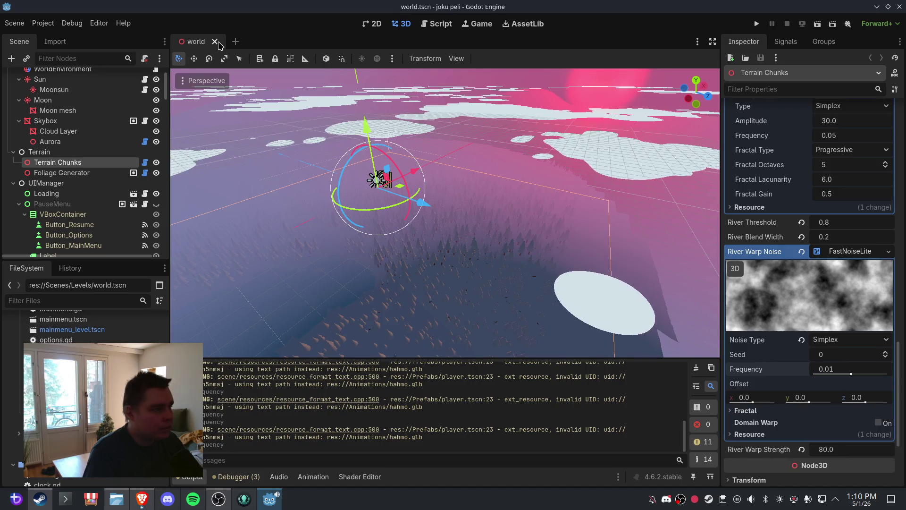
{"action": "left_click", "coordinate": [224, 42]}
{"action": "key", "text": "ctrl+shift+t"}
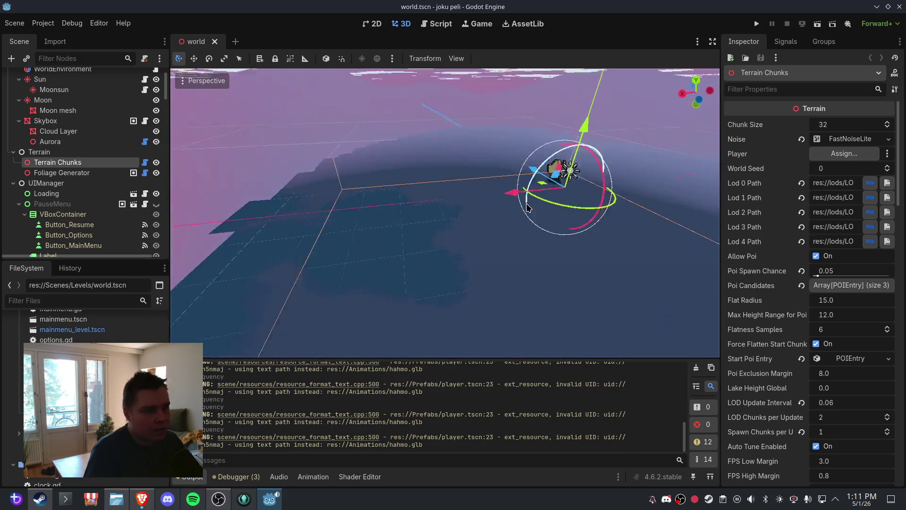
Set the River Noise frequency to 0.001, then save and close the world scene
{"action": "scroll", "coordinate": [840, 345], "scroll_direction": "down", "scroll_amount": 15}
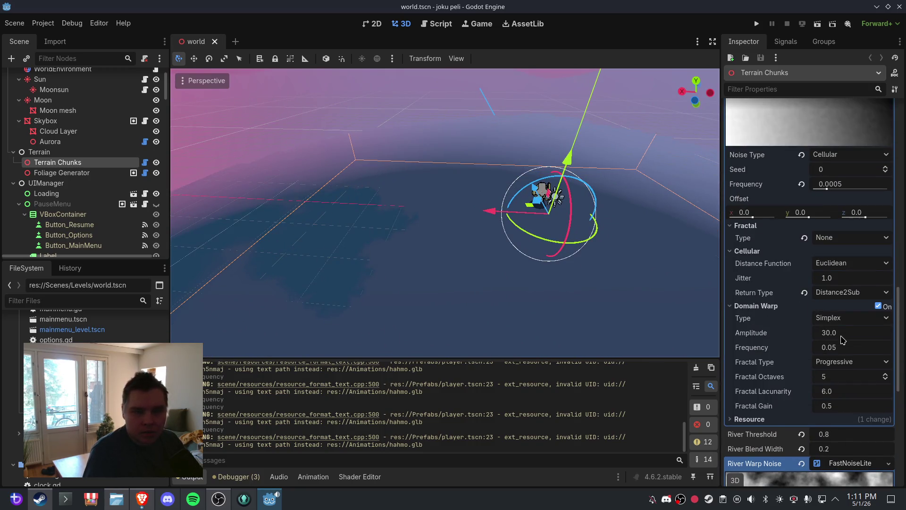
{"action": "left_click", "coordinate": [801, 184]}
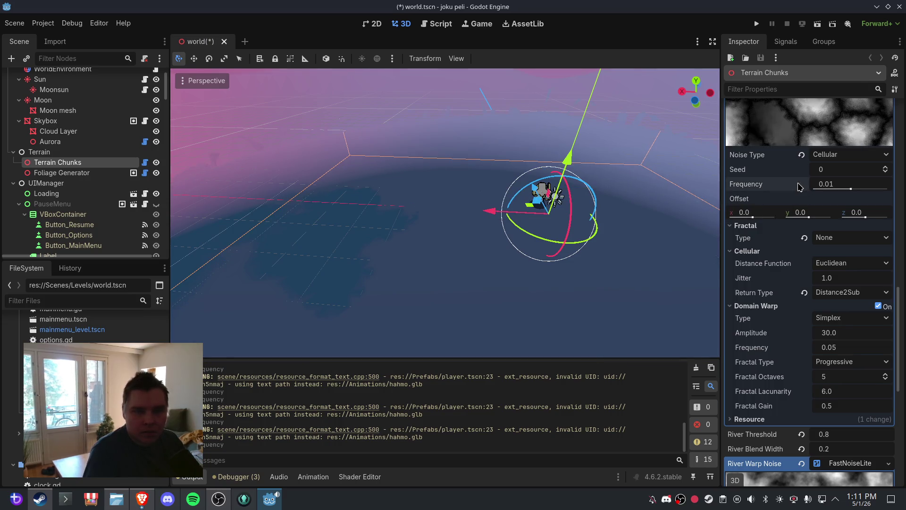
{"action": "left_click", "coordinate": [854, 185]}
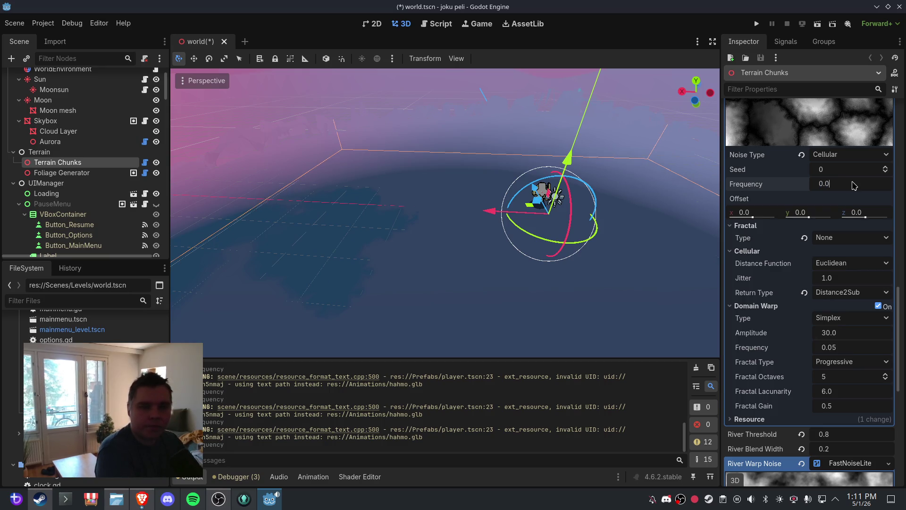
{"action": "type", "text": "01"}
{"action": "key", "text": "Return"}
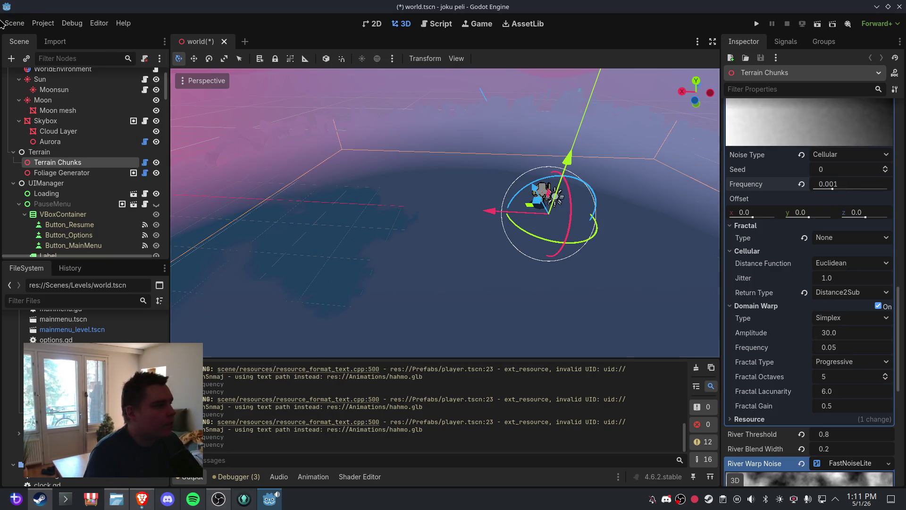
{"action": "left_click", "coordinate": [6, 24]}
{"action": "left_click", "coordinate": [61, 96]}
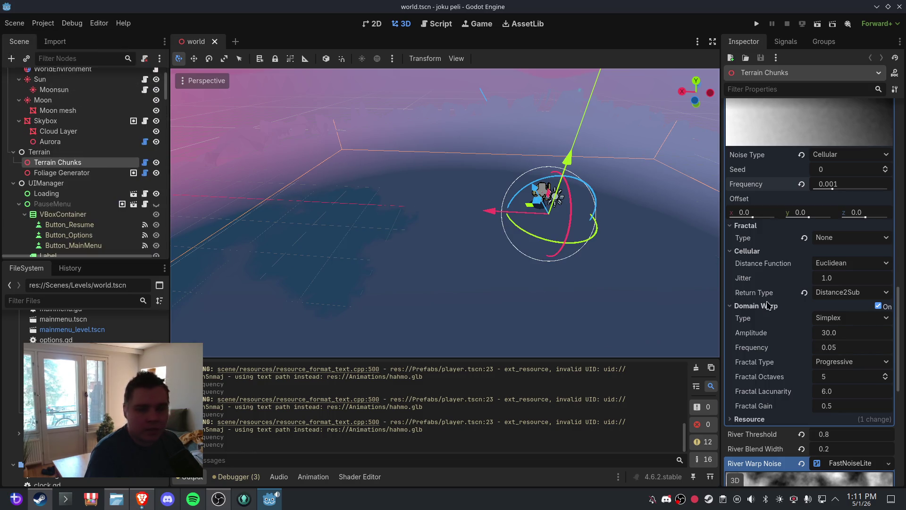
{"action": "scroll", "coordinate": [838, 325], "scroll_direction": "down", "scroll_amount": 5}
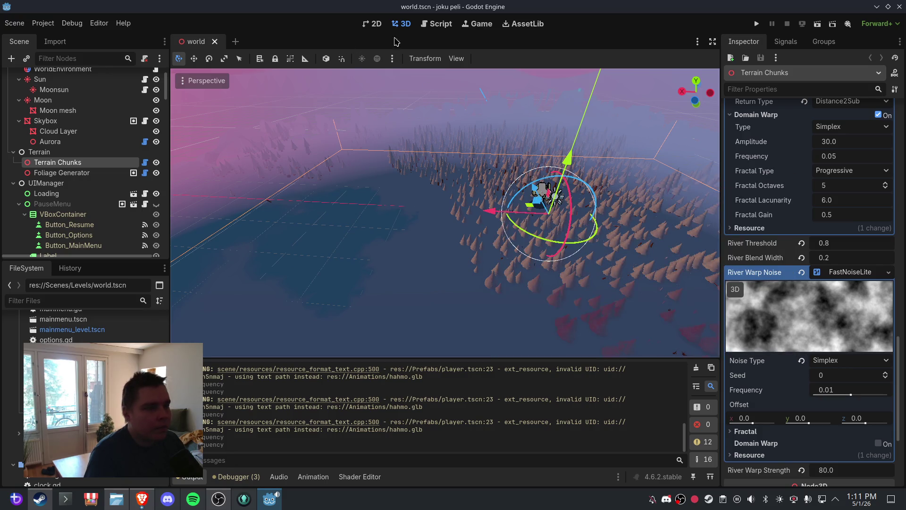
{"action": "left_click", "coordinate": [214, 42]}
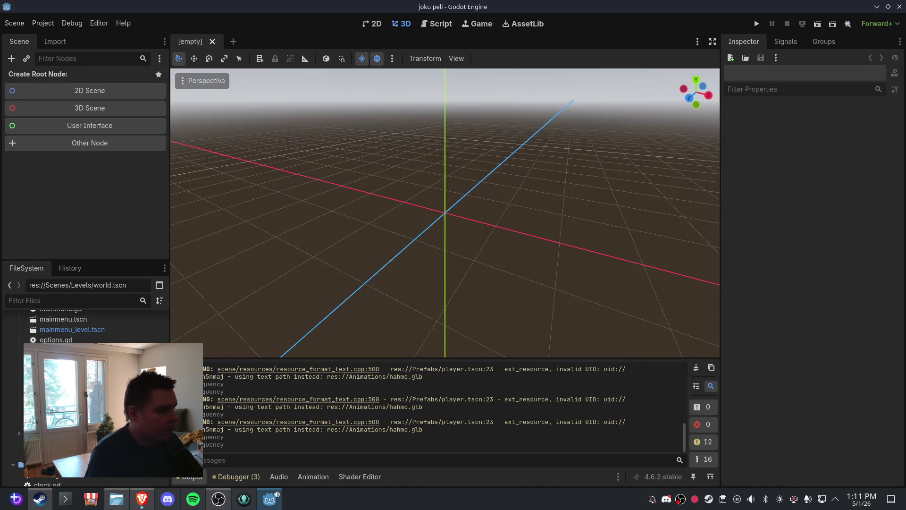
Reopen the world scene and orbit down onto the tree-covered terrain chunks
{"action": "key", "text": "ctrl+shift+t"}
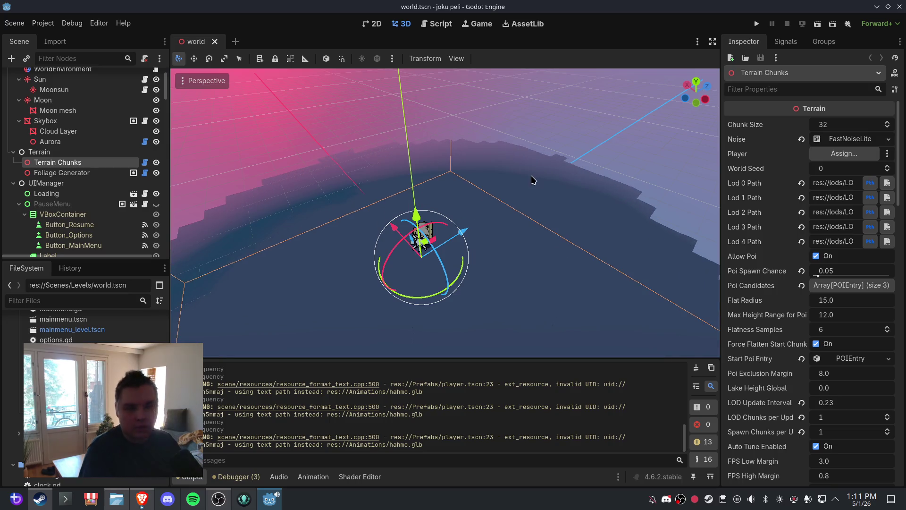
{"action": "scroll", "coordinate": [871, 190], "scroll_direction": "down", "scroll_amount": 10}
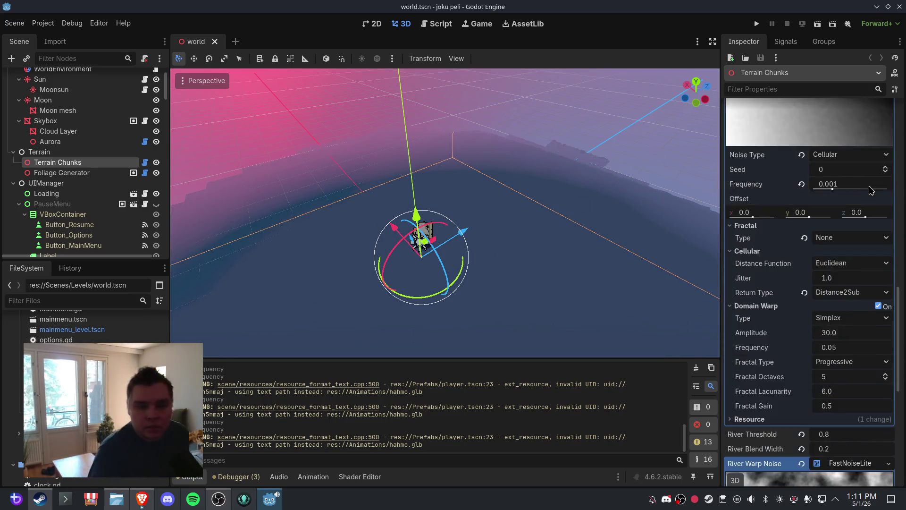
{"action": "scroll", "coordinate": [871, 189], "scroll_direction": "down", "scroll_amount": 8}
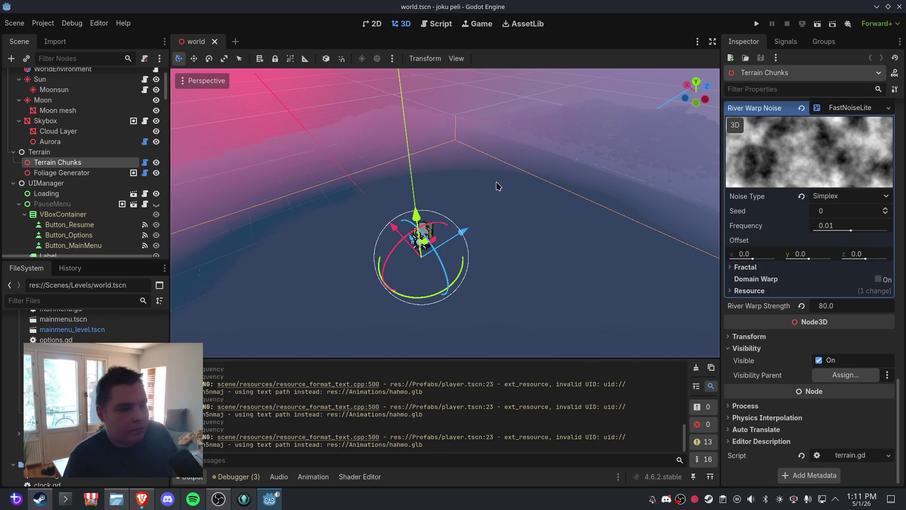
{"action": "scroll", "coordinate": [526, 198], "scroll_direction": "down", "scroll_amount": 3}
{"action": "scroll", "coordinate": [533, 181], "scroll_direction": "up", "scroll_amount": 6}
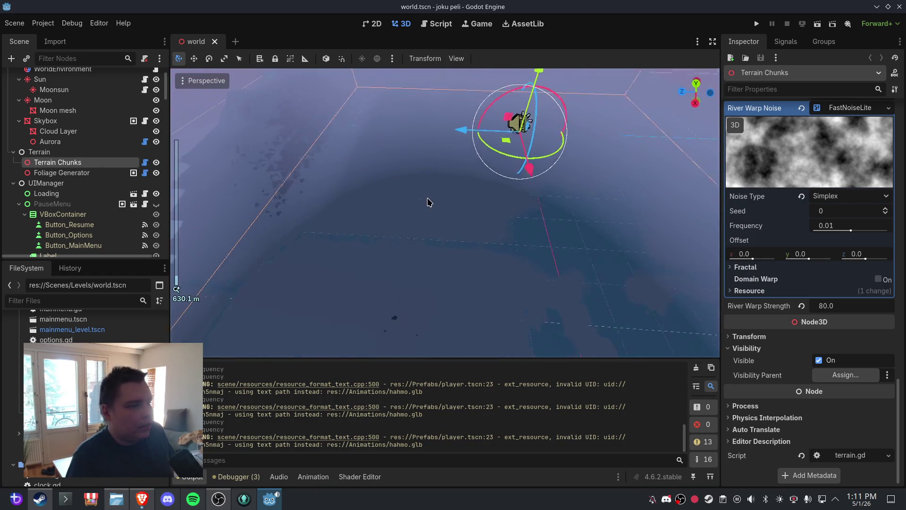
{"action": "scroll", "coordinate": [490, 178], "scroll_direction": "down", "scroll_amount": 3}
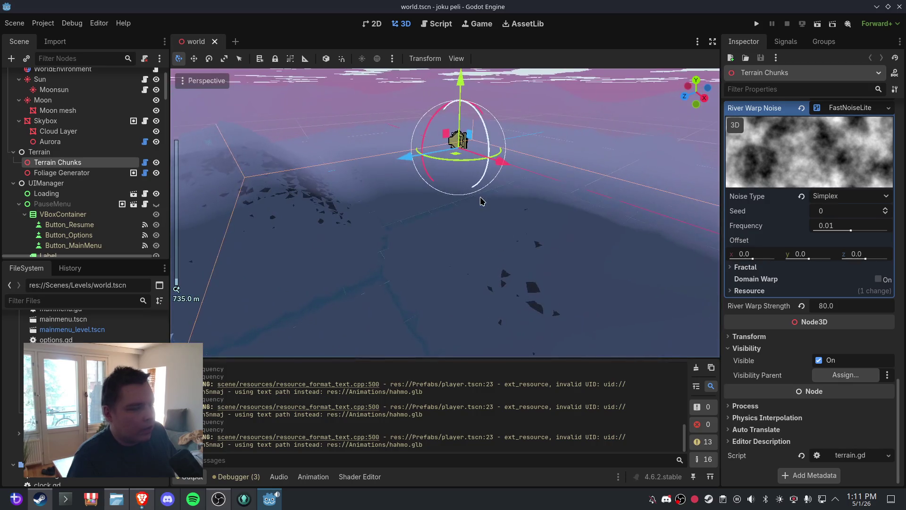
{"action": "mouse_move", "coordinate": [480, 198]}
{"action": "left_mouse_down"}
{"action": "mouse_move", "coordinate": [484, 249]}
{"action": "mouse_move", "coordinate": [411, 205]}
{"action": "mouse_move", "coordinate": [560, 223]}
{"action": "mouse_move", "coordinate": [483, 213]}
{"action": "left_mouse_up"}
{"action": "scroll", "coordinate": [483, 213], "scroll_direction": "down", "scroll_amount": 1}
{"action": "mouse_move", "coordinate": [587, 243]}
{"action": "left_mouse_down"}
{"action": "mouse_move", "coordinate": [458, 239]}
{"action": "mouse_move", "coordinate": [413, 257]}
{"action": "mouse_move", "coordinate": [456, 239]}
{"action": "mouse_move", "coordinate": [580, 260]}
{"action": "mouse_move", "coordinate": [455, 239]}
{"action": "mouse_move", "coordinate": [488, 248]}
{"action": "left_mouse_up"}
{"action": "mouse_move", "coordinate": [418, 170]}
{"action": "left_mouse_down"}
{"action": "mouse_move", "coordinate": [524, 204]}
{"action": "mouse_move", "coordinate": [394, 194]}
{"action": "mouse_move", "coordinate": [494, 217]}
{"action": "mouse_move", "coordinate": [381, 268]}
{"action": "left_mouse_up"}
{"action": "scroll", "coordinate": [394, 194], "scroll_direction": "up", "scroll_amount": 3}
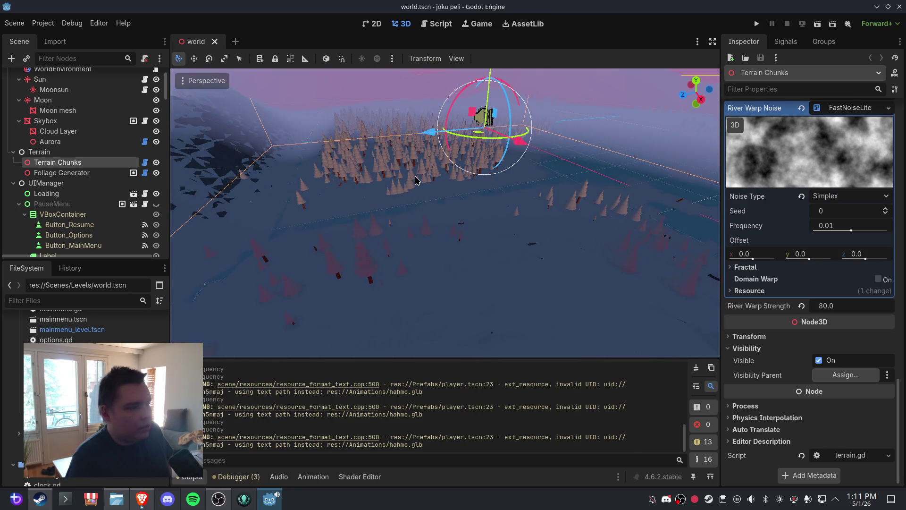
Run the game to test the terrain
{"action": "left_click", "coordinate": [25, 26]}
{"action": "left_click", "coordinate": [30, 92]}
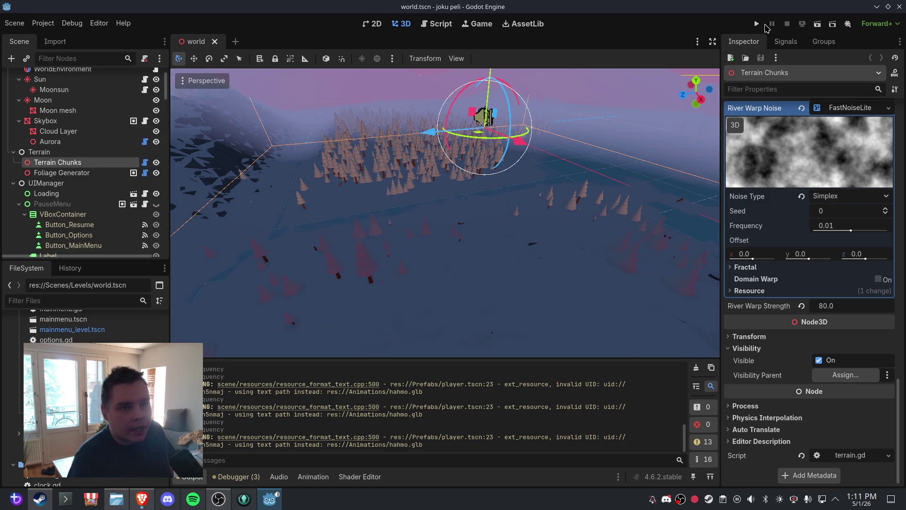
{"action": "left_click", "coordinate": [758, 23]}
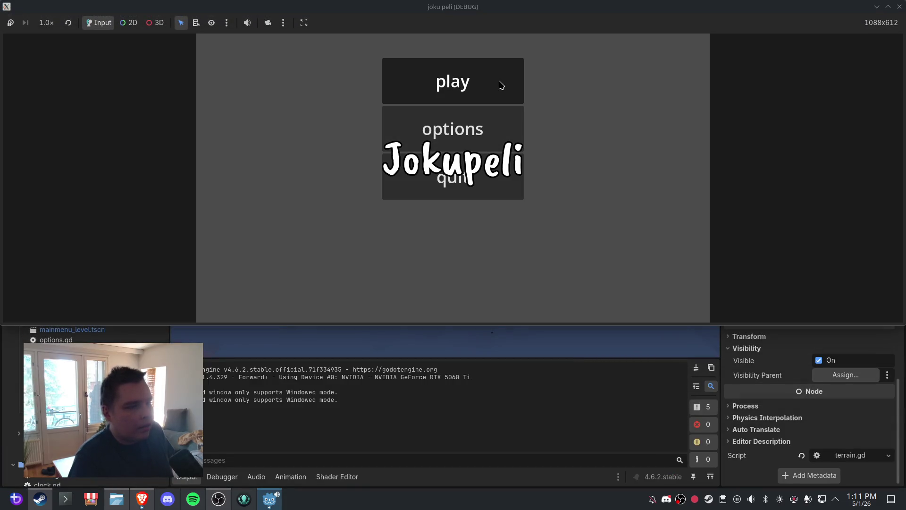
{"action": "left_click", "coordinate": [500, 85]}
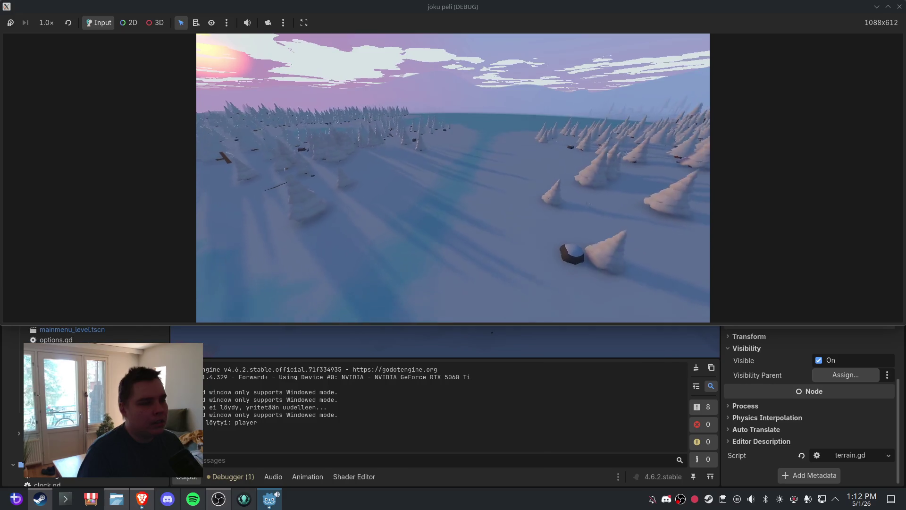
{"action": "key", "text": "Escape"}
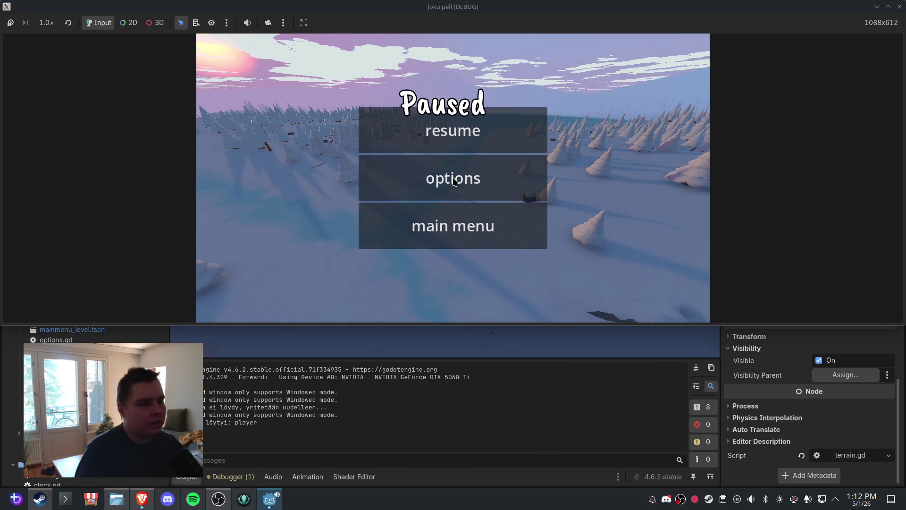
{"action": "left_click", "coordinate": [462, 216]}
{"action": "left_click", "coordinate": [466, 196]}
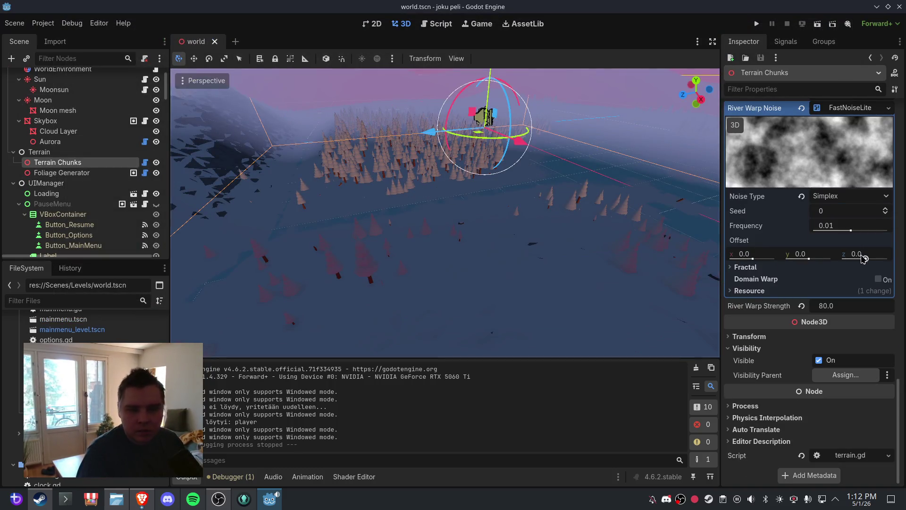
Confirm River Threshold 0.5 and River Blend Width 0.1, then save and reopen the world scene
{"action": "scroll", "coordinate": [862, 257], "scroll_direction": "up", "scroll_amount": 5}
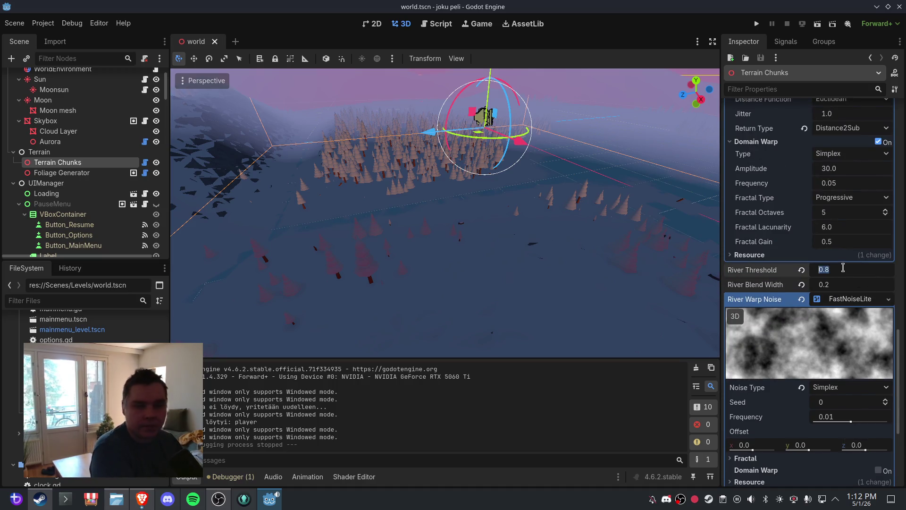
{"action": "key", "text": "Return"}
{"action": "left_click", "coordinate": [843, 288]}
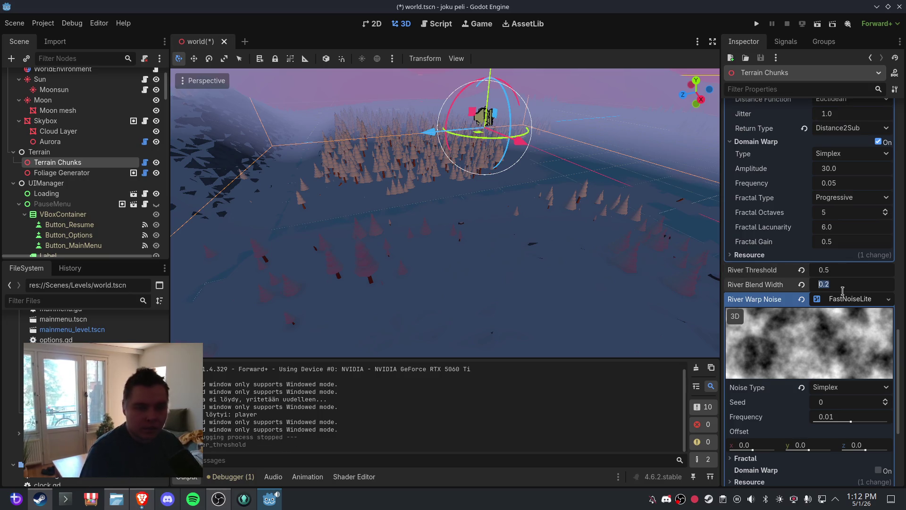
{"action": "type", "text": "0.1"}
{"action": "key", "text": "Return"}
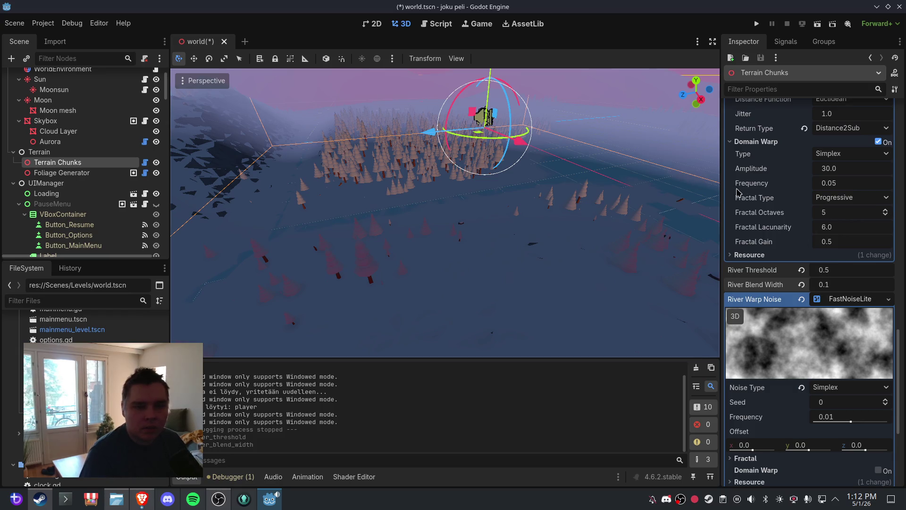
{"action": "left_click", "coordinate": [16, 25]}
{"action": "left_click", "coordinate": [30, 97]}
{"action": "left_click", "coordinate": [218, 41]}
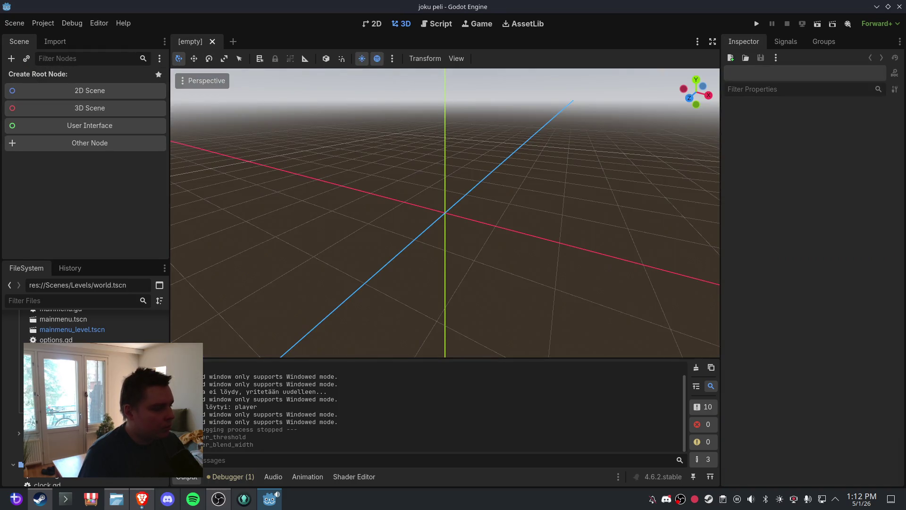
{"action": "key", "text": "ctrl+shift+t"}
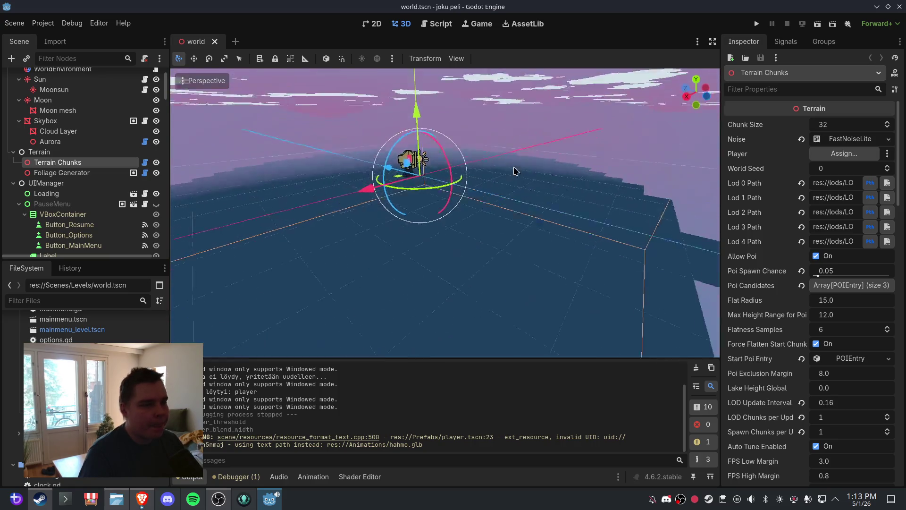
Expand the River Noise settings and set River Threshold to 0.85
{"action": "scroll", "coordinate": [831, 283], "scroll_direction": "down", "scroll_amount": 10}
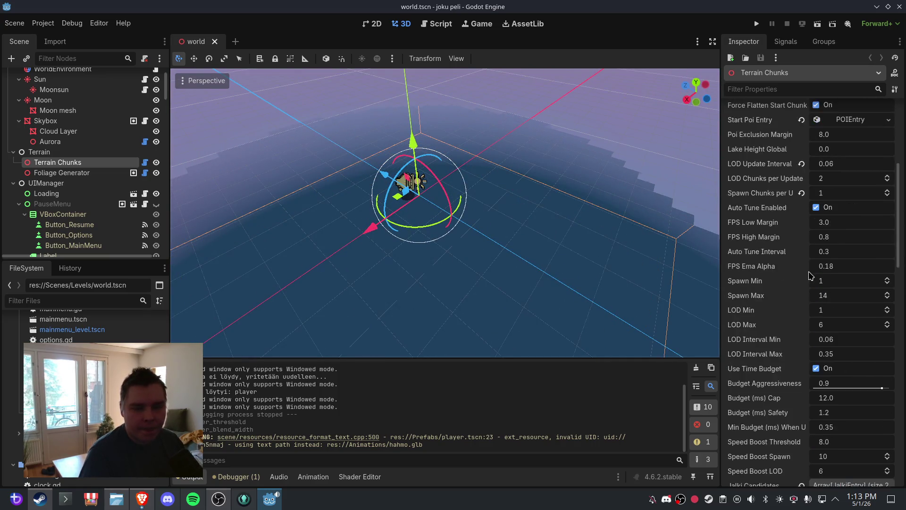
{"action": "left_click", "coordinate": [850, 307]}
{"action": "scroll", "coordinate": [813, 269], "scroll_direction": "down", "scroll_amount": 5}
{"action": "scroll", "coordinate": [813, 269], "scroll_direction": "down", "scroll_amount": 8}
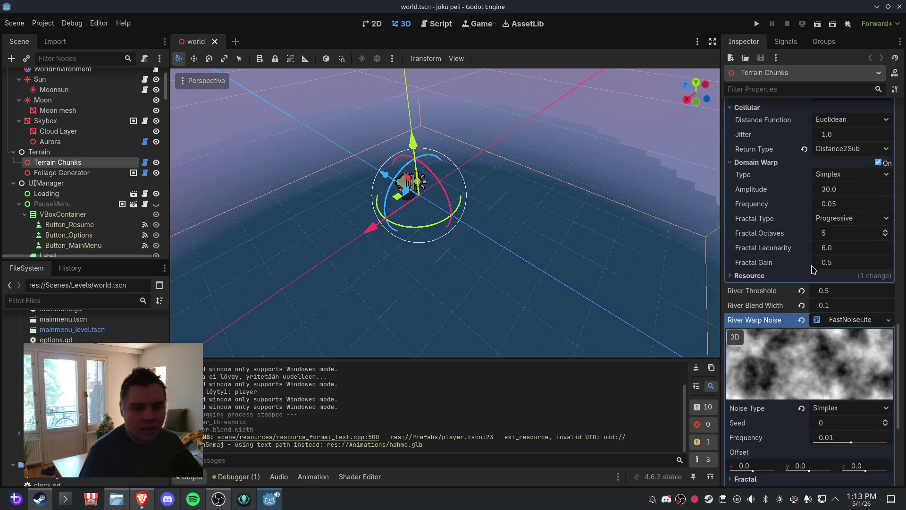
{"action": "scroll", "coordinate": [813, 269], "scroll_direction": "up", "scroll_amount": 8}
{"action": "scroll", "coordinate": [813, 270], "scroll_direction": "down", "scroll_amount": 8}
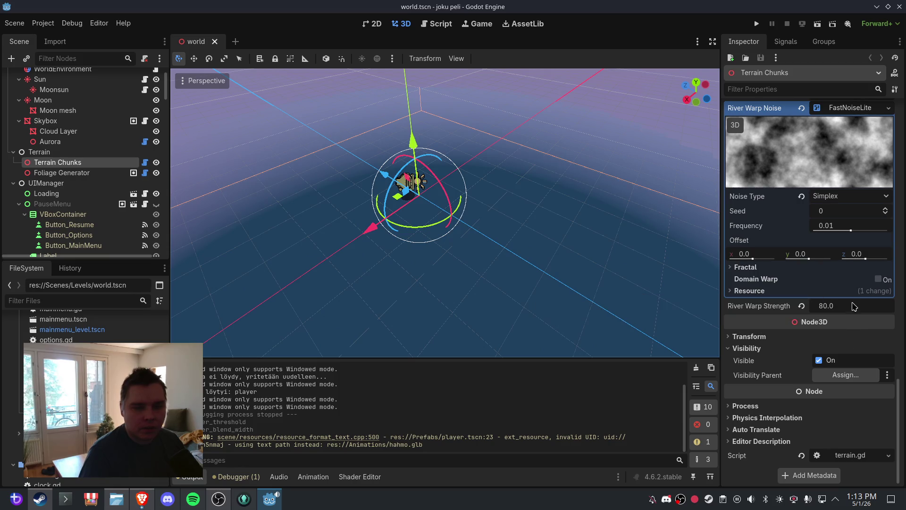
{"action": "scroll", "coordinate": [855, 309], "scroll_direction": "up", "scroll_amount": 5}
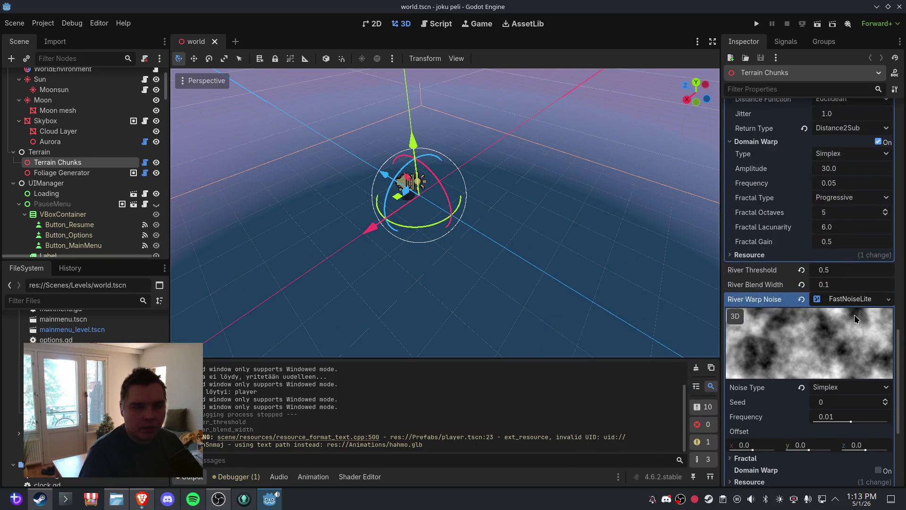
{"action": "left_click_drag", "start_coordinate": [856, 318], "coordinate": [847, 320]}
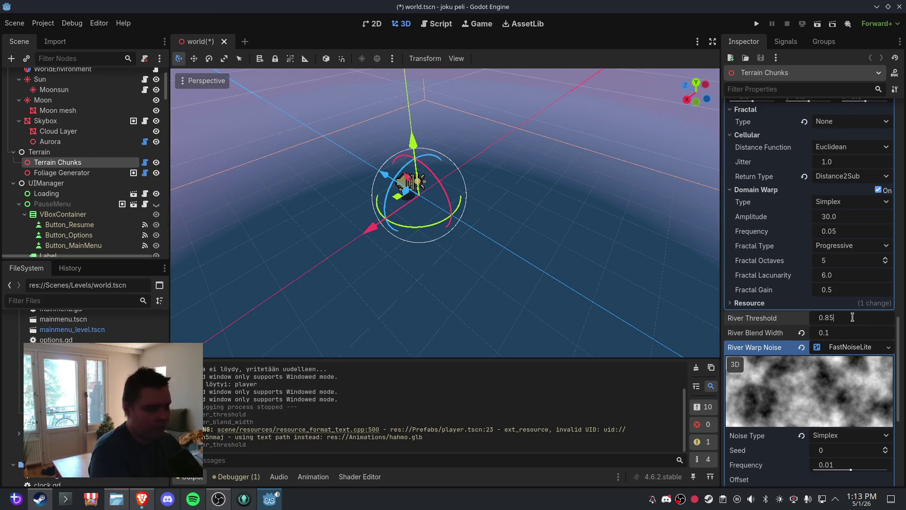
{"action": "type", "text": "5"}
{"action": "key", "text": "Return"}
Set River Blend Width to 0.2 and save the world scene
{"action": "left_click", "coordinate": [802, 333]}
{"action": "left_click", "coordinate": [845, 335]}
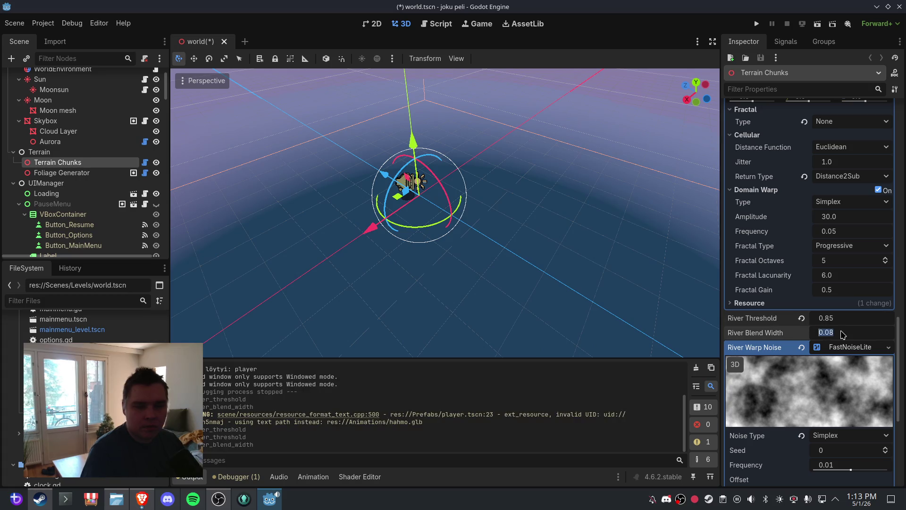
{"action": "type", "text": "2"}
{"action": "key", "text": "Return"}
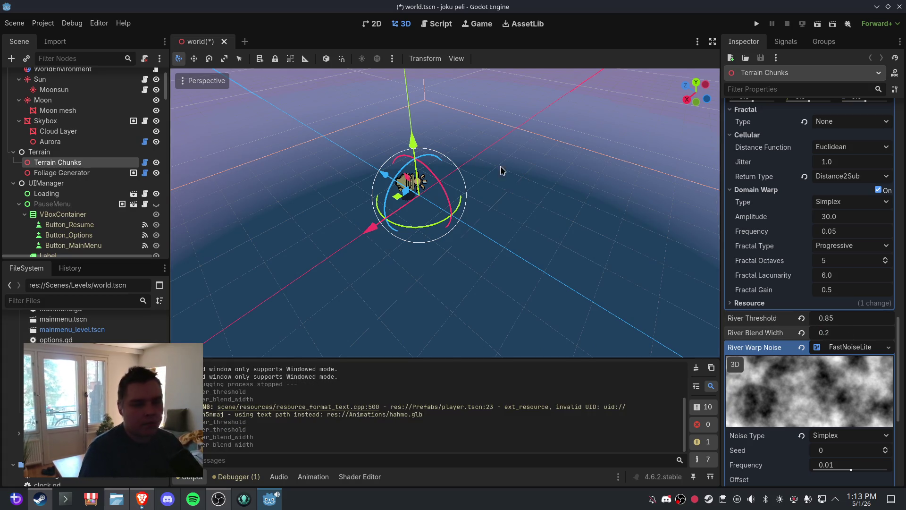
{"action": "left_click", "coordinate": [14, 23]}
{"action": "left_click", "coordinate": [19, 92]}
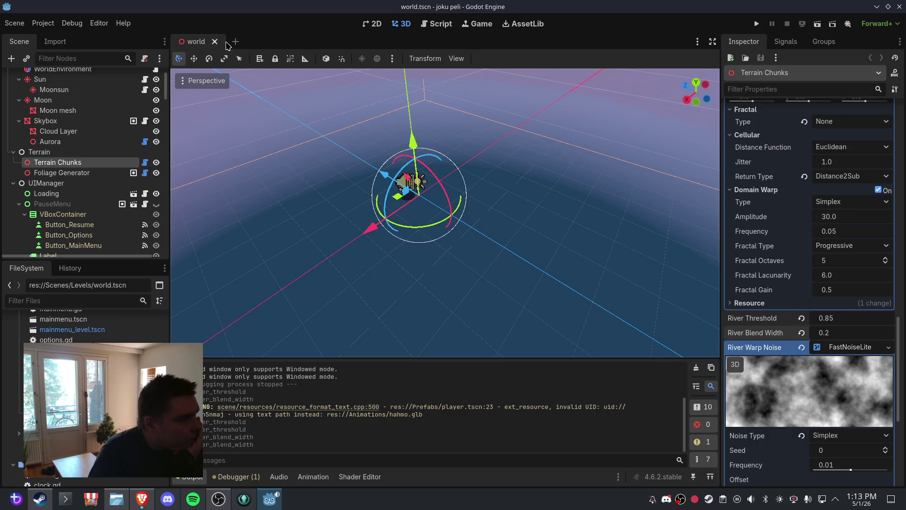
Close and reopen the world scene, then scroll the Inspector to River Warp Noise
{"action": "left_click", "coordinate": [215, 42]}
{"action": "key", "text": "ctrl+shift+t"}
{"action": "scroll", "coordinate": [587, 229], "scroll_direction": "up", "scroll_amount": 3}
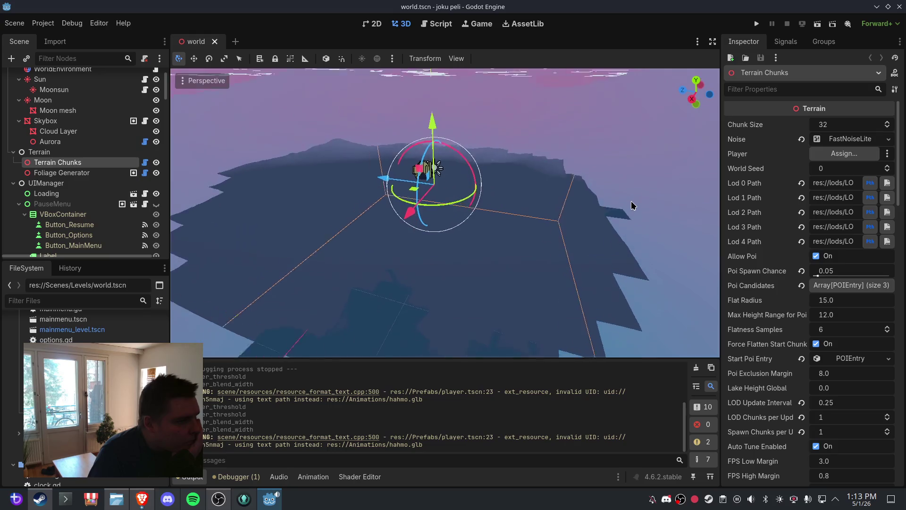
{"action": "scroll", "coordinate": [607, 209], "scroll_direction": "down", "scroll_amount": 5}
{"action": "scroll", "coordinate": [519, 222], "scroll_direction": "up", "scroll_amount": 4}
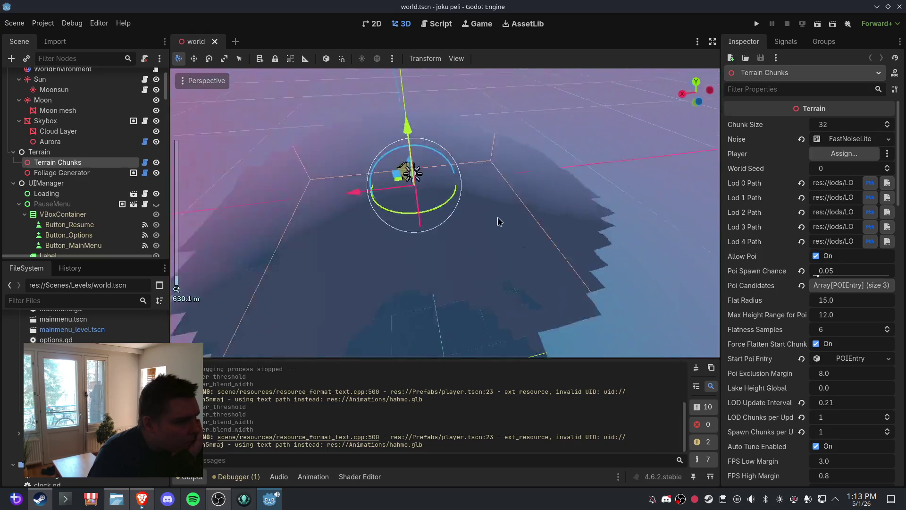
{"action": "scroll", "coordinate": [524, 236], "scroll_direction": "down", "scroll_amount": 5}
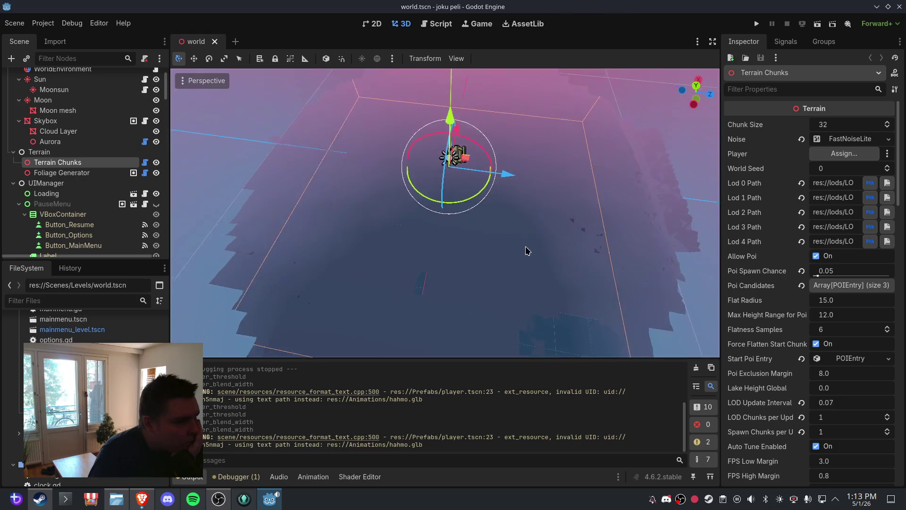
{"action": "scroll", "coordinate": [547, 211], "scroll_direction": "up", "scroll_amount": 5}
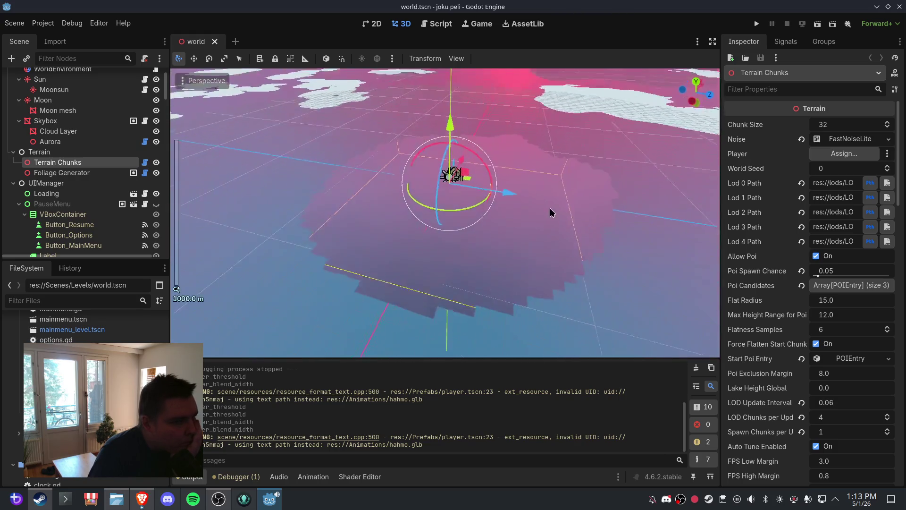
{"action": "scroll", "coordinate": [512, 219], "scroll_direction": "down", "scroll_amount": 3}
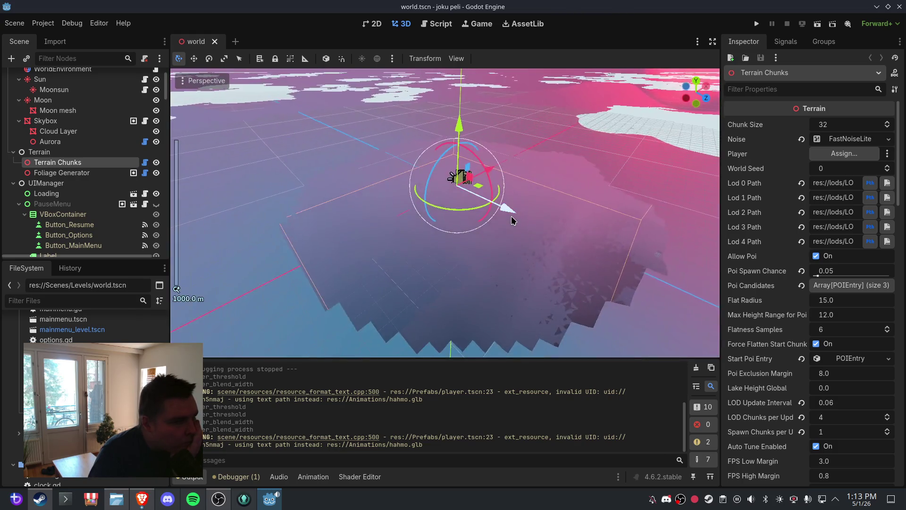
{"action": "scroll", "coordinate": [515, 227], "scroll_direction": "up", "scroll_amount": 2}
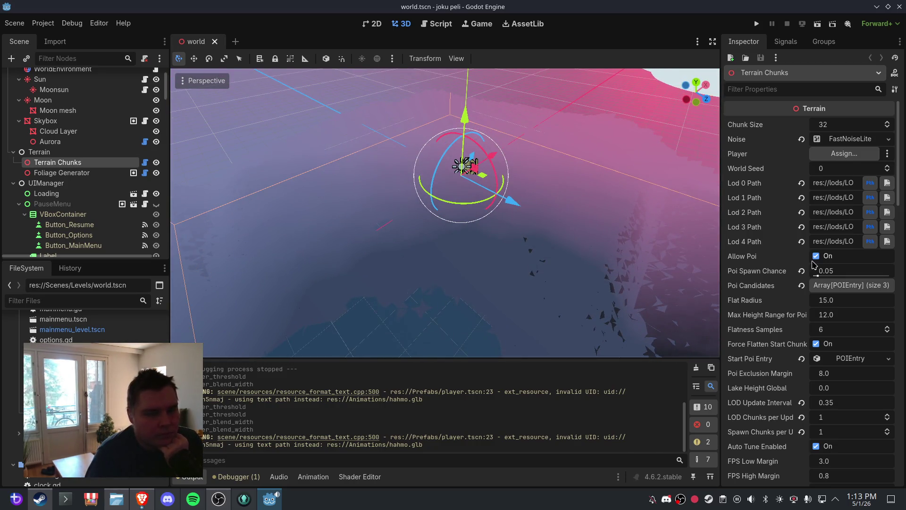
{"action": "scroll", "coordinate": [830, 273], "scroll_direction": "down", "scroll_amount": 15}
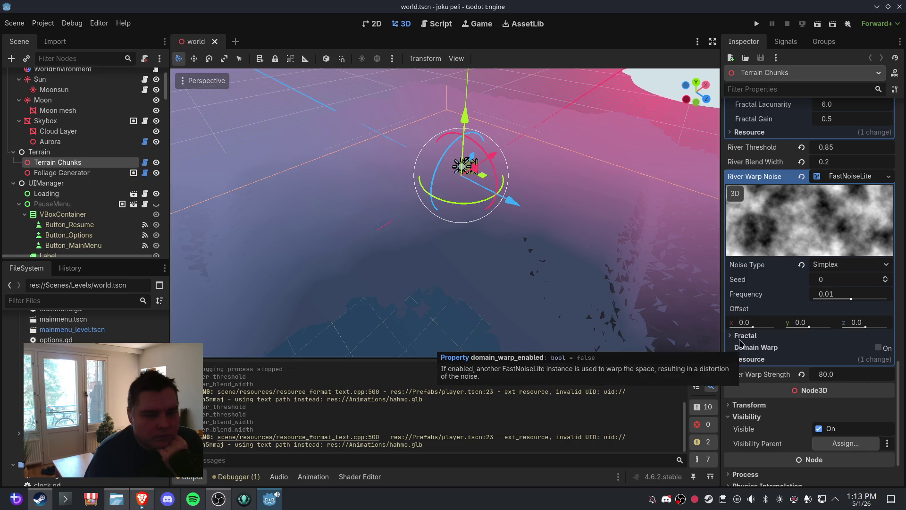
Check the River Warp Noise fractal settings, then fold away the River Noise settings
{"action": "left_click", "coordinate": [731, 335]}
{"action": "left_click", "coordinate": [731, 336]}
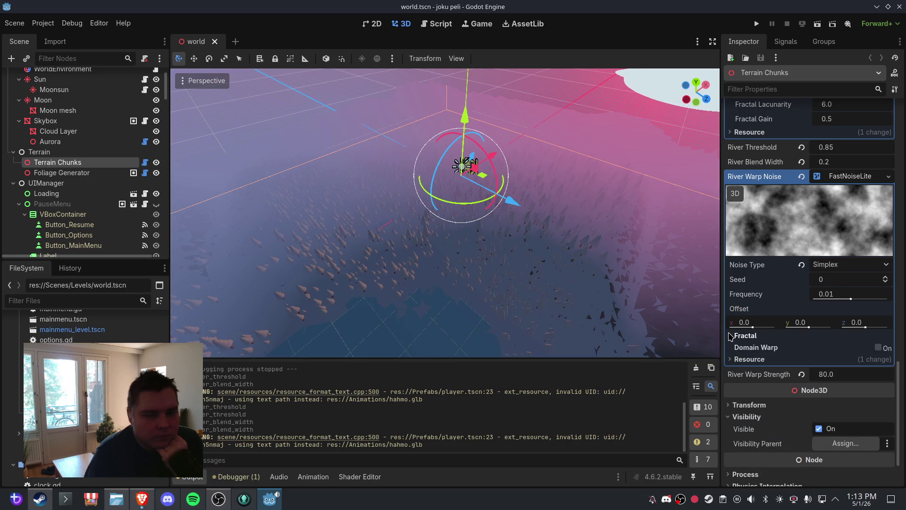
{"action": "scroll", "coordinate": [821, 264], "scroll_direction": "up", "scroll_amount": 10}
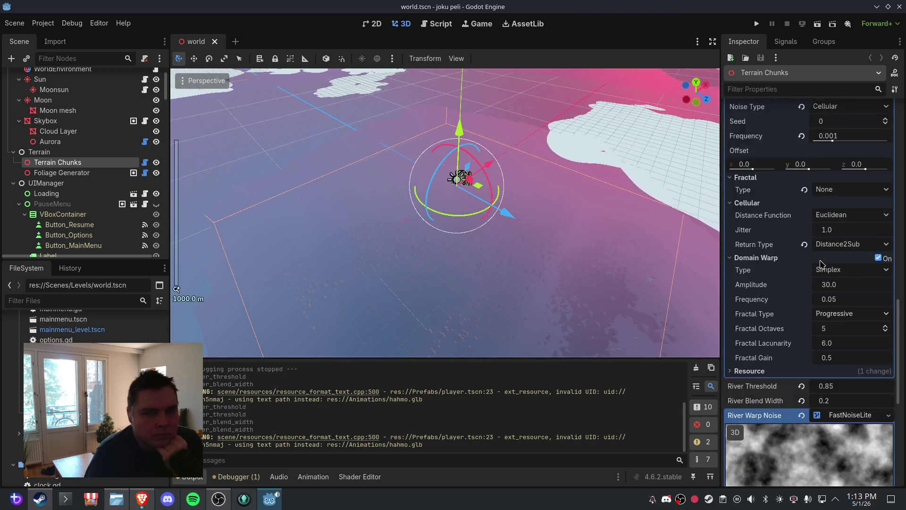
{"action": "scroll", "coordinate": [821, 264], "scroll_direction": "up", "scroll_amount": 5}
{"action": "left_click", "coordinate": [848, 209]}
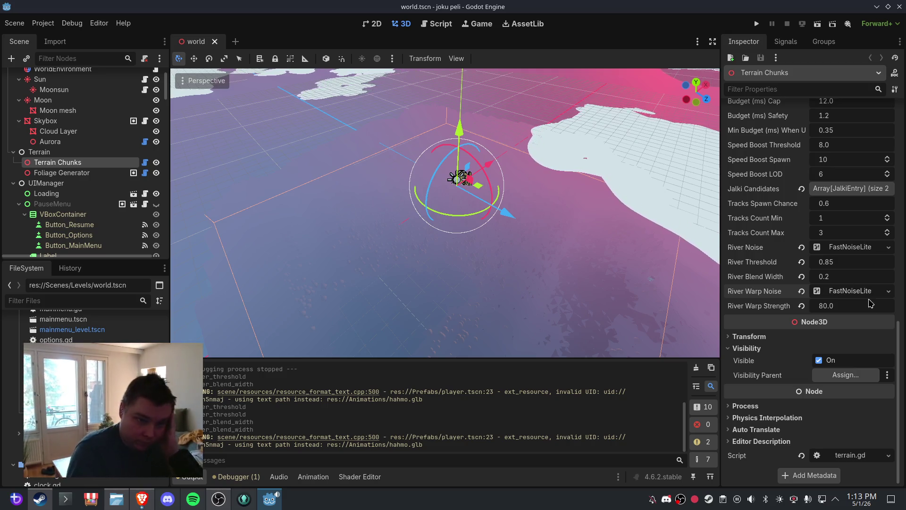
Give River Noise its default 0.01 frequency and FBM fractal layering
{"action": "left_click", "coordinate": [857, 247]}
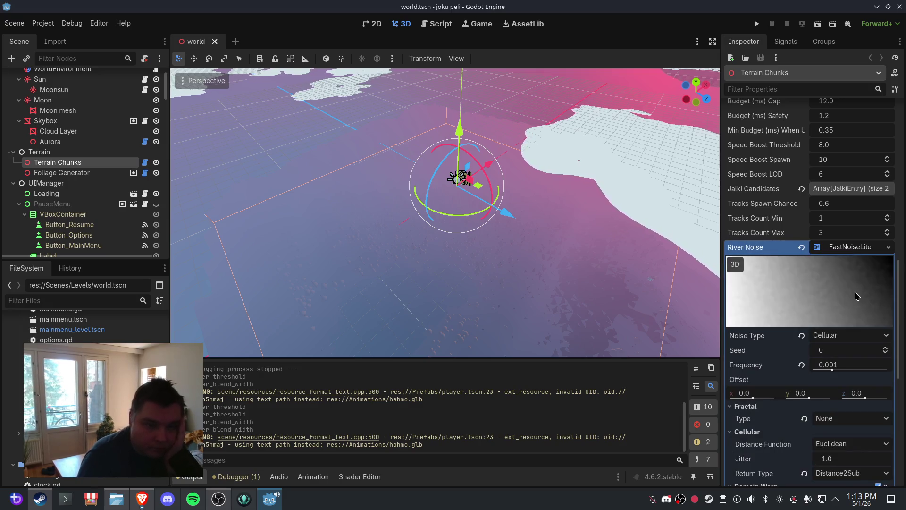
{"action": "left_click", "coordinate": [802, 366]}
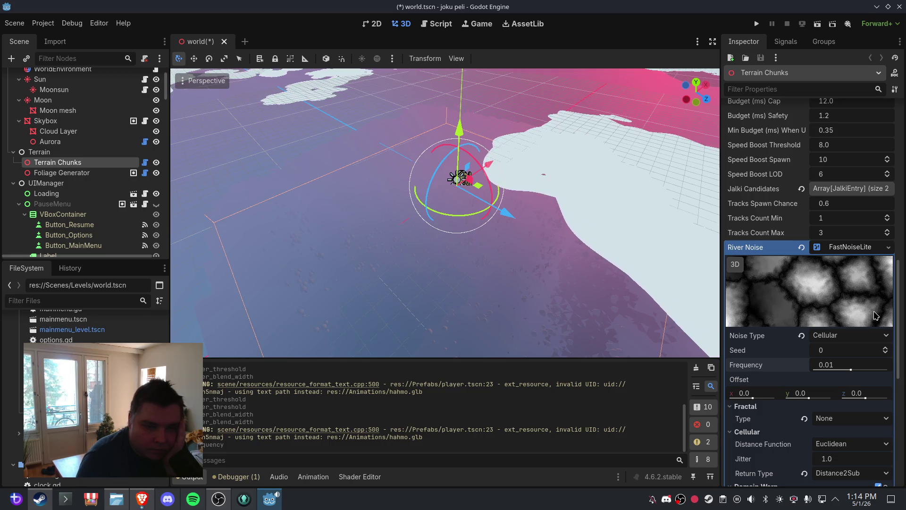
{"action": "scroll", "coordinate": [874, 315], "scroll_direction": "down", "scroll_amount": 2}
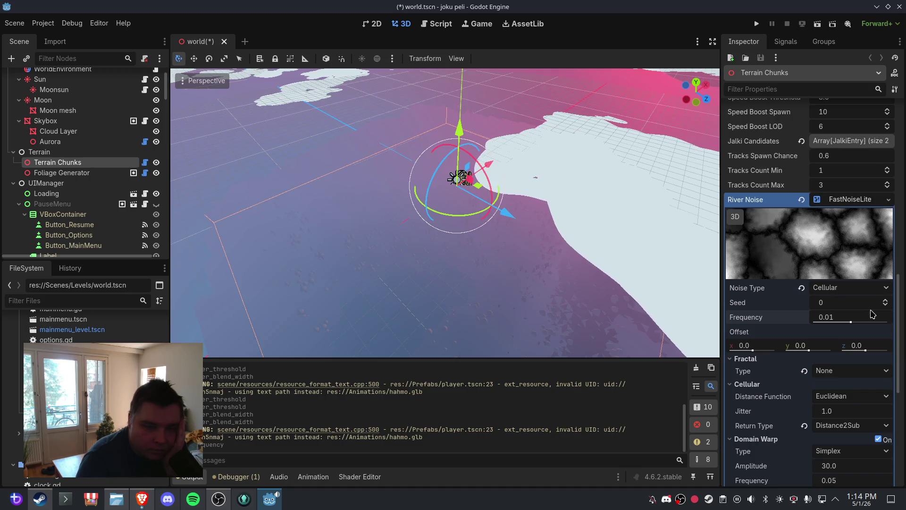
{"action": "left_click", "coordinate": [805, 372]}
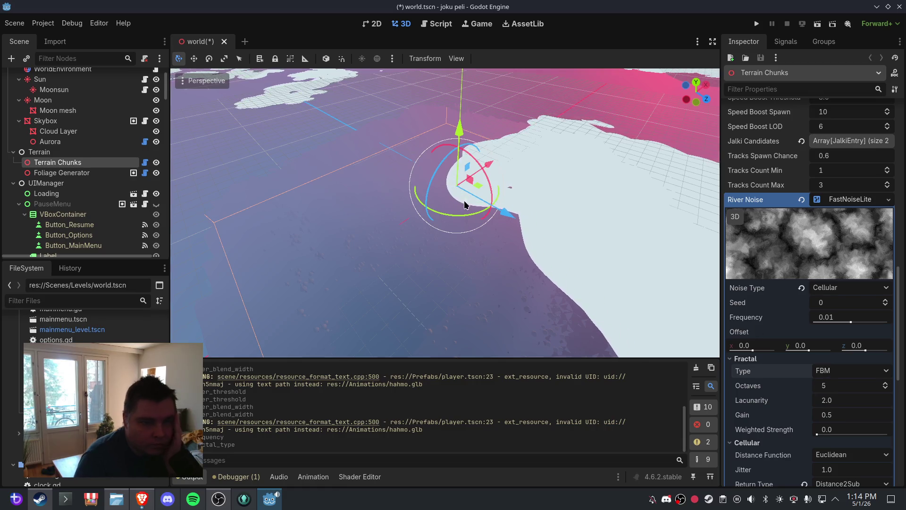
Save, close and reopen the world scene
{"action": "left_click", "coordinate": [15, 23]}
{"action": "left_click", "coordinate": [32, 97]}
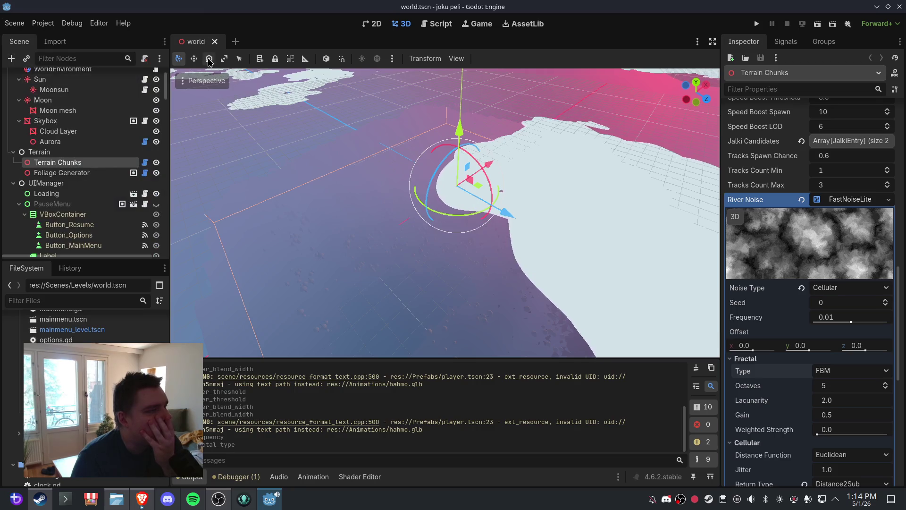
{"action": "left_click", "coordinate": [215, 41]}
{"action": "key", "text": "ctrl+shift+t"}
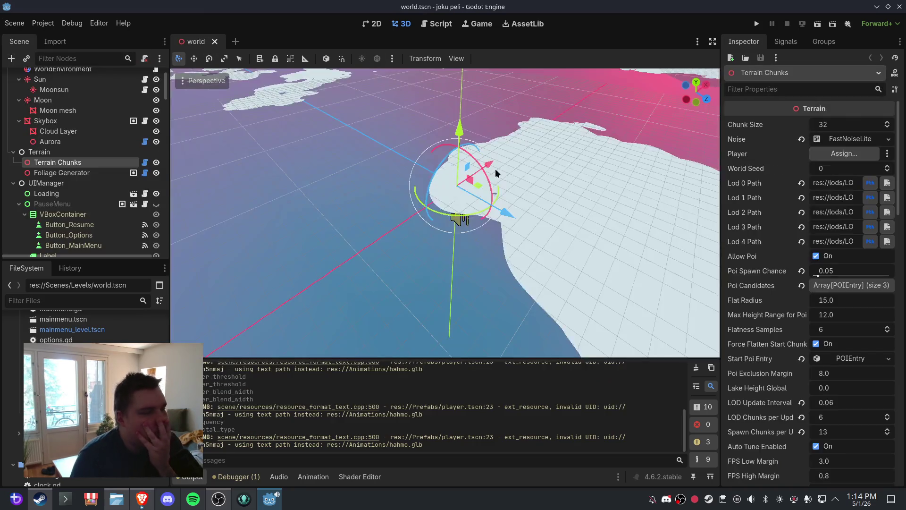
Orbit over the terrain and review the River Noise noise type and fractal type choices
{"action": "mouse_move", "coordinate": [507, 209]}
{"action": "left_mouse_down"}
{"action": "mouse_move", "coordinate": [407, 202]}
{"action": "mouse_move", "coordinate": [553, 204]}
{"action": "left_mouse_up"}
{"action": "scroll", "coordinate": [477, 203], "scroll_direction": "down", "scroll_amount": 2}
{"action": "scroll", "coordinate": [553, 208], "scroll_direction": "up", "scroll_amount": 6}
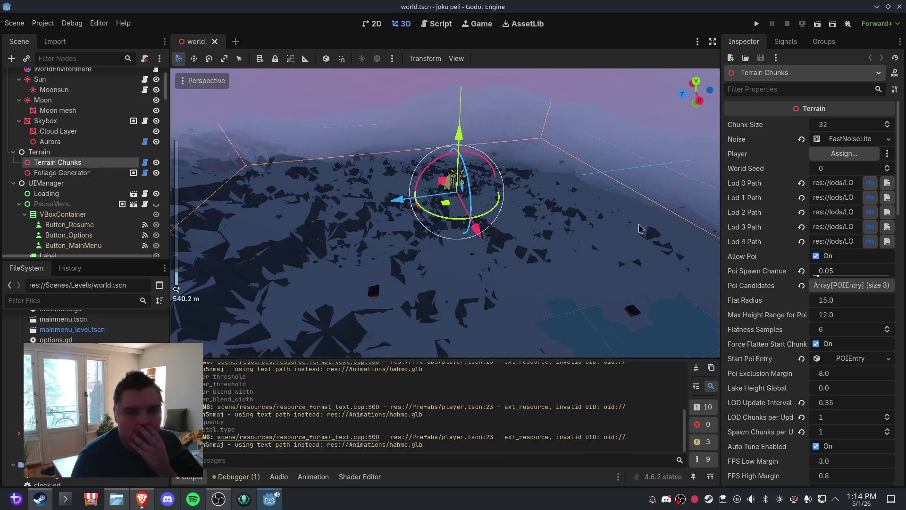
{"action": "scroll", "coordinate": [816, 233], "scroll_direction": "down", "scroll_amount": 10}
{"action": "scroll", "coordinate": [819, 239], "scroll_direction": "down", "scroll_amount": 5}
{"action": "scroll", "coordinate": [819, 238], "scroll_direction": "up", "scroll_amount": 5}
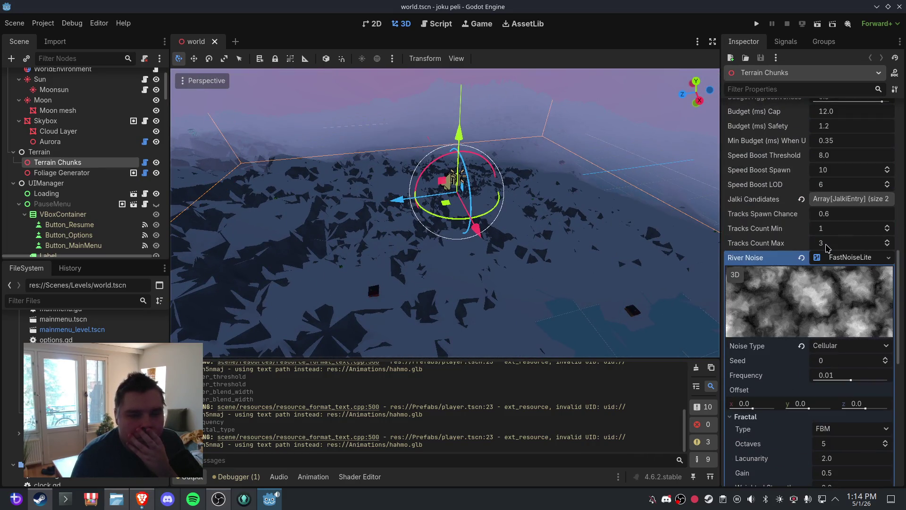
{"action": "scroll", "coordinate": [839, 278], "scroll_direction": "down", "scroll_amount": 1}
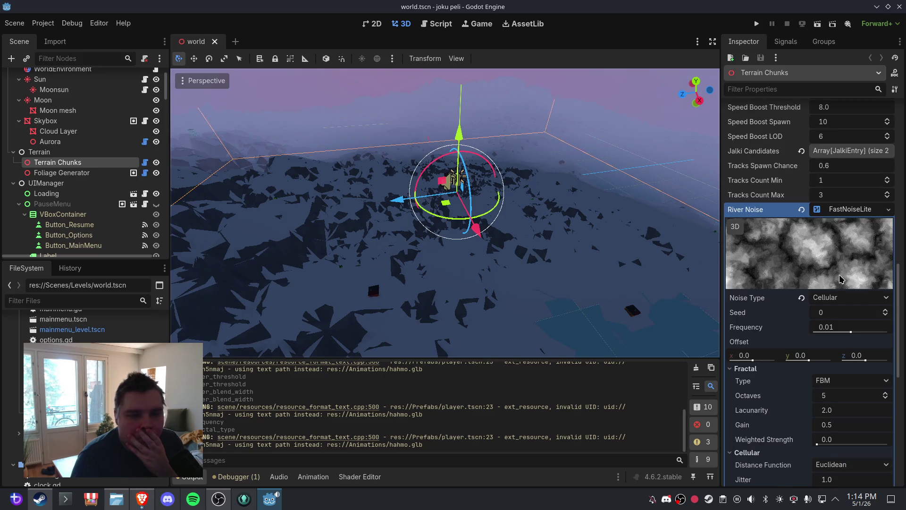
{"action": "left_click", "coordinate": [849, 297]}
{"action": "scroll", "coordinate": [849, 296], "scroll_direction": "down", "scroll_amount": 3}
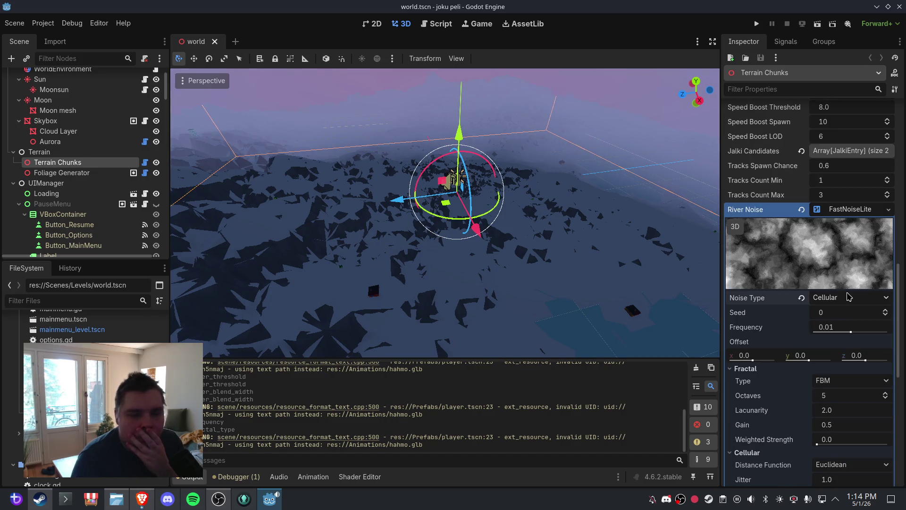
{"action": "left_click", "coordinate": [848, 285]}
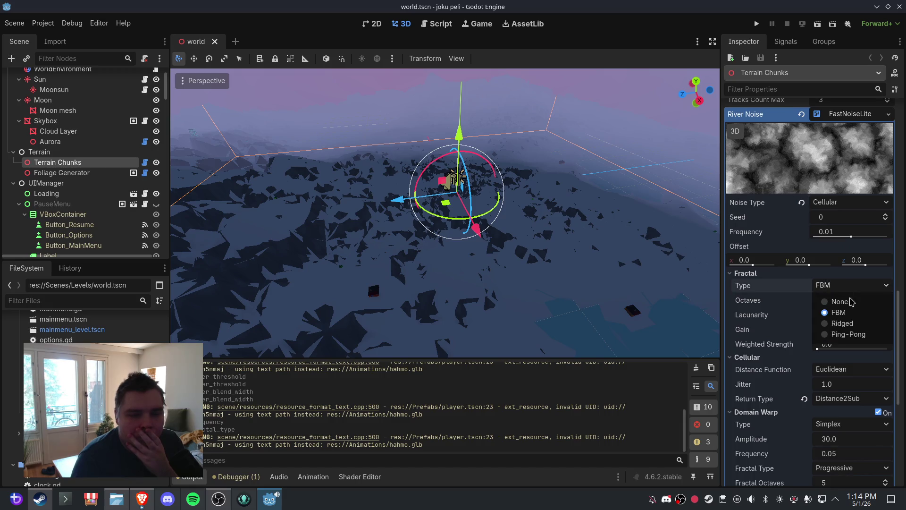
Try FBM, Ridged and Ping-Pong fractal types on River Noise, settling on None
{"action": "left_click", "coordinate": [845, 301]}
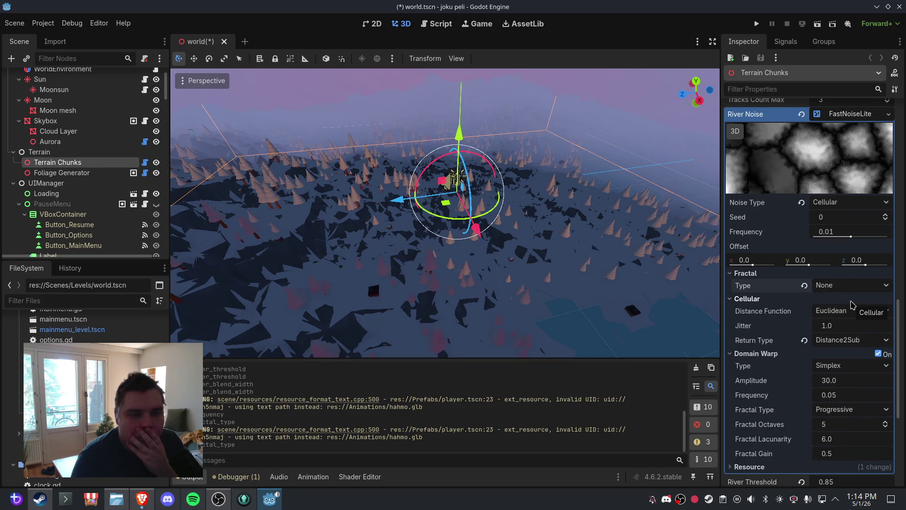
{"action": "left_click", "coordinate": [851, 286]}
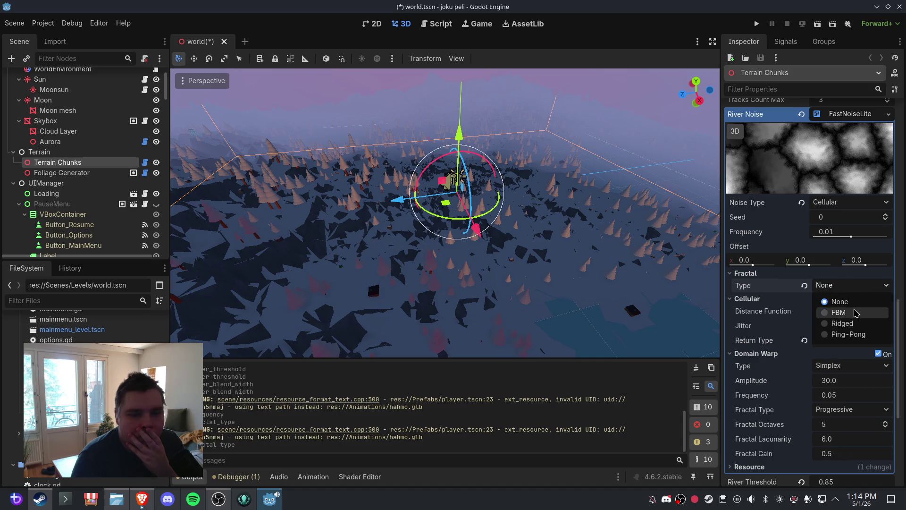
{"action": "left_click", "coordinate": [856, 309]}
{"action": "left_click", "coordinate": [851, 286]}
{"action": "left_click", "coordinate": [849, 300]}
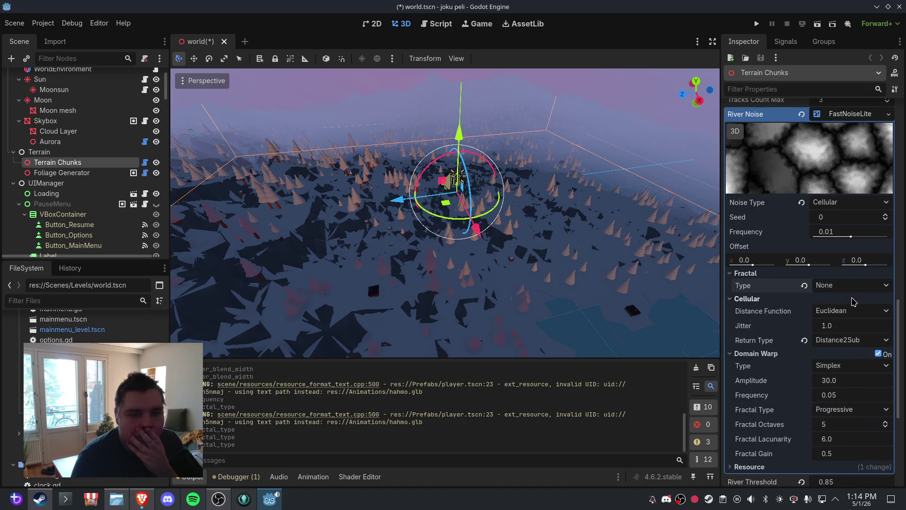
{"action": "left_click", "coordinate": [851, 286]}
{"action": "left_click", "coordinate": [855, 323]}
{"action": "left_click", "coordinate": [853, 285]}
{"action": "left_click", "coordinate": [857, 335]}
{"action": "left_click", "coordinate": [855, 288]}
{"action": "left_click", "coordinate": [856, 303]}
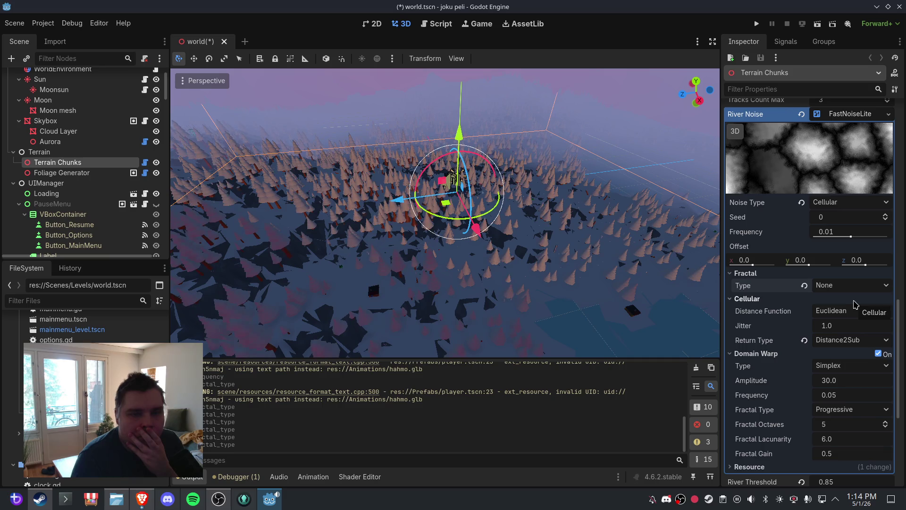
Try Euclidean Squared and Manhattan distance functions, settling on Hybrid for River Noise
{"action": "left_click", "coordinate": [854, 310]}
{"action": "left_click", "coordinate": [860, 340]}
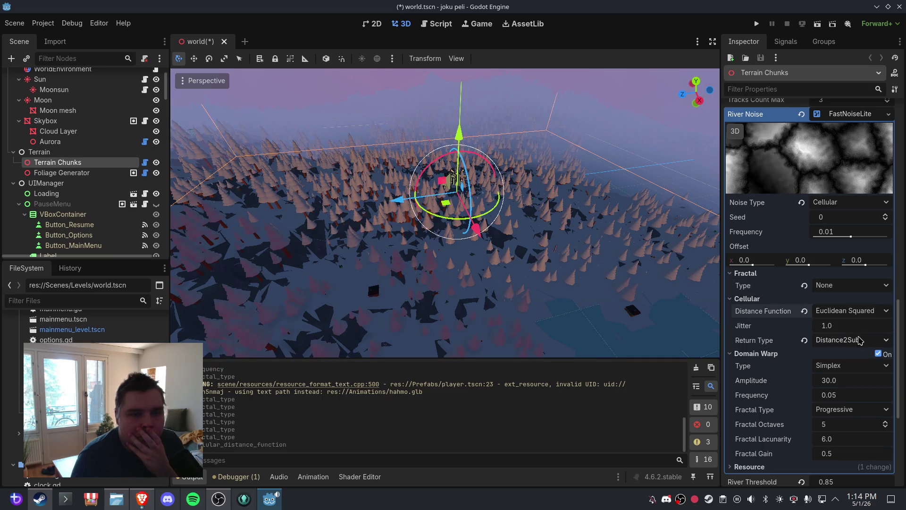
{"action": "left_click", "coordinate": [855, 312]}
{"action": "left_click", "coordinate": [858, 349]}
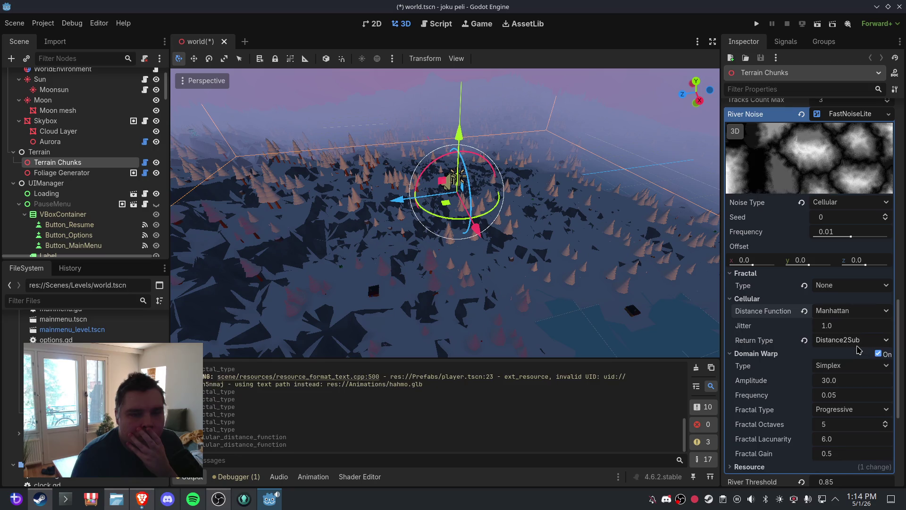
{"action": "left_click", "coordinate": [855, 310]}
{"action": "left_click", "coordinate": [857, 359]}
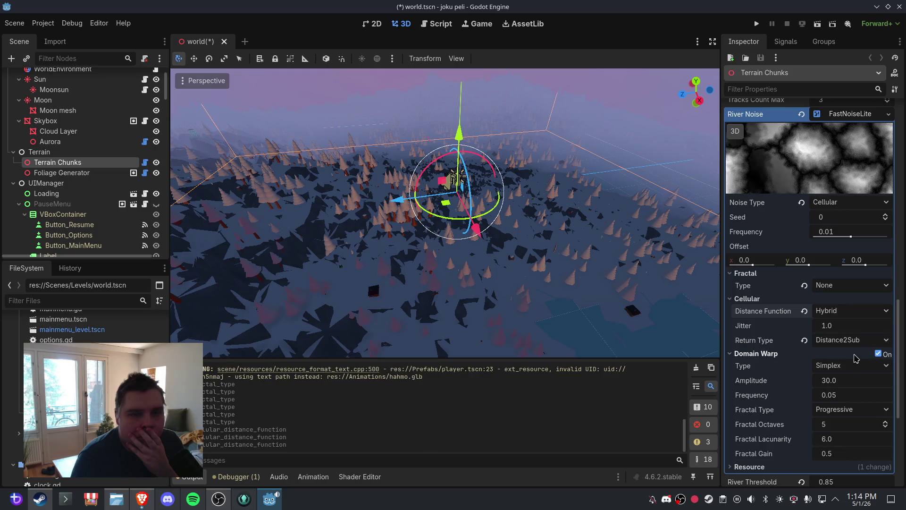
Save the world scene and reload it
{"action": "left_click", "coordinate": [15, 23]}
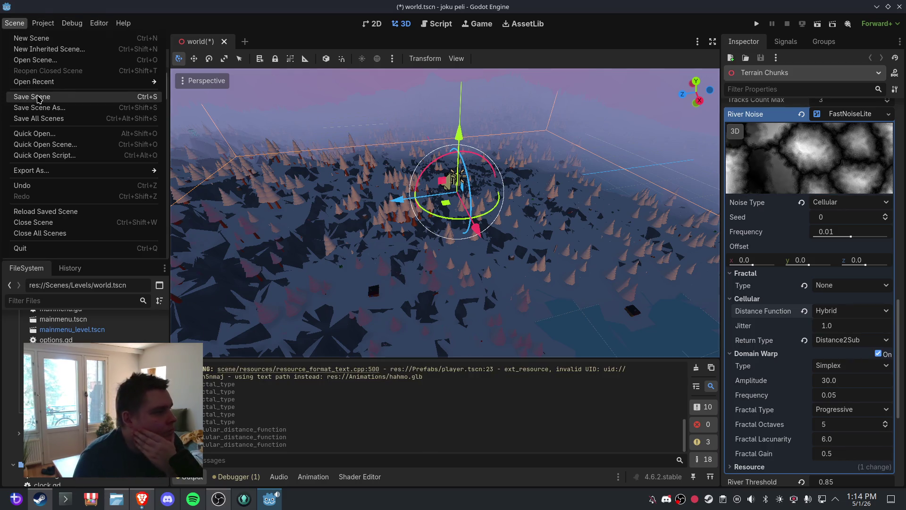
{"action": "left_click", "coordinate": [39, 97]}
{"action": "key", "text": "ctrl+shift+w"}
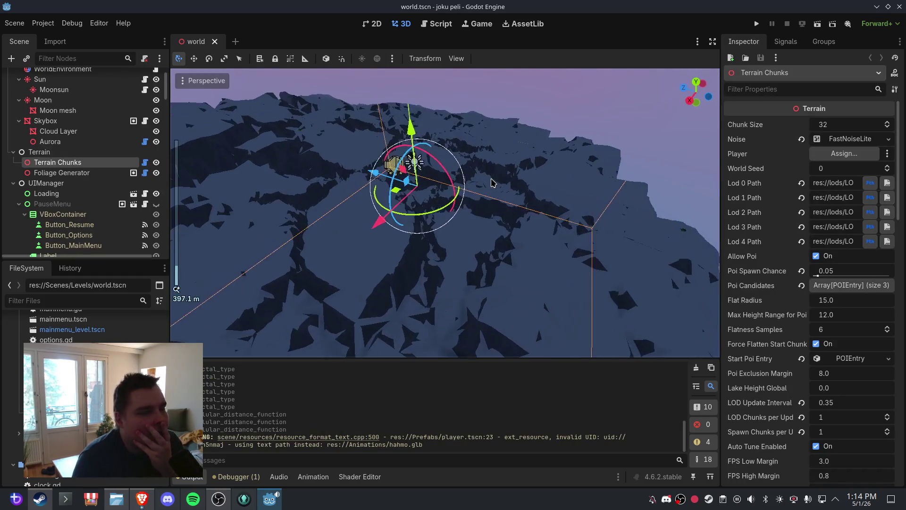
Frame Terrain Chunks in the view and reset River Warp Strength to its default 30.0
{"action": "scroll", "coordinate": [491, 182], "scroll_direction": "up", "scroll_amount": 4}
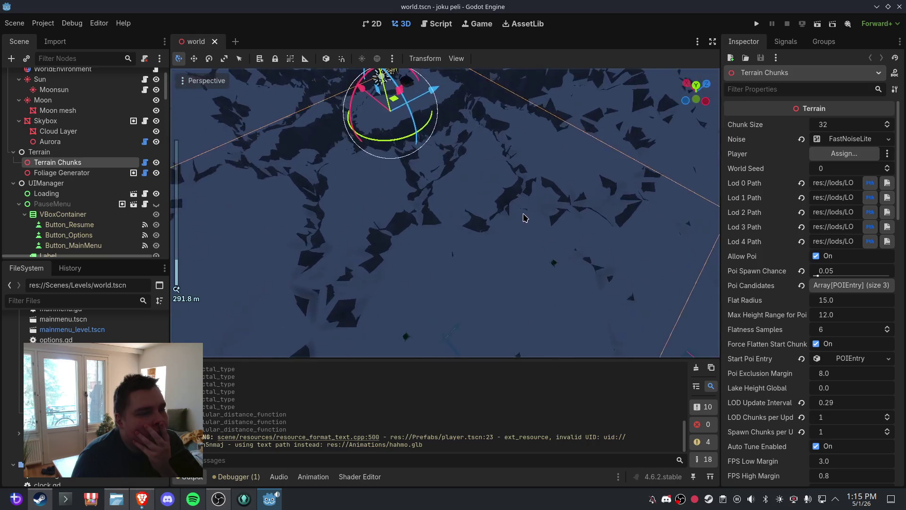
{"action": "key", "text": "f"}
{"action": "left_click_drag", "start_coordinate": [500, 198], "coordinate": [549, 176]}
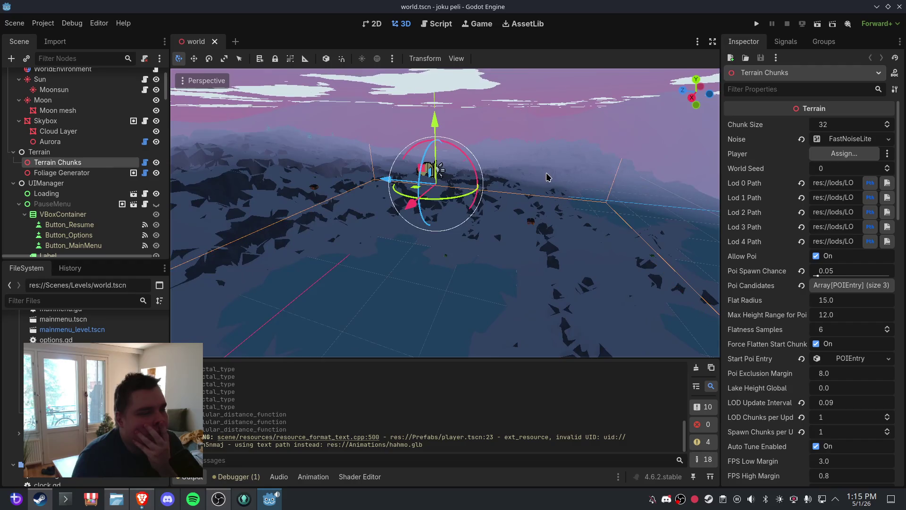
{"action": "scroll", "coordinate": [815, 295], "scroll_direction": "down", "scroll_amount": 15}
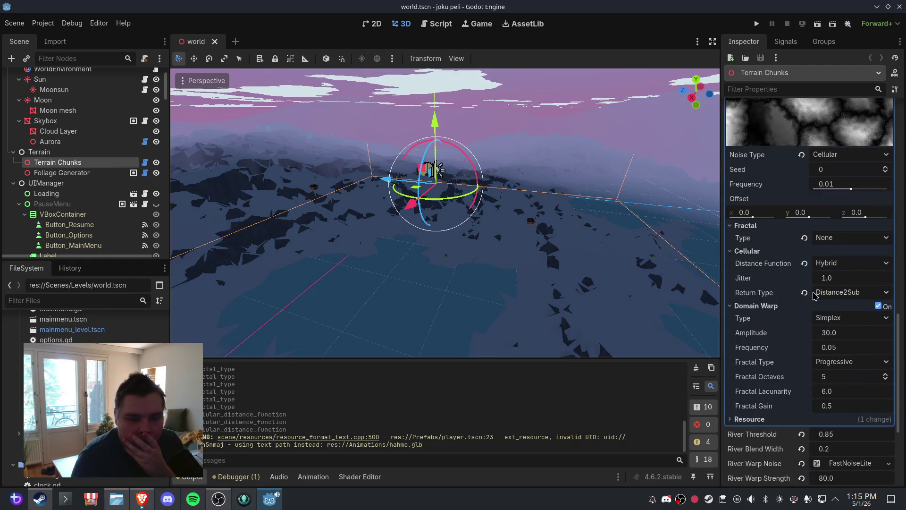
{"action": "scroll", "coordinate": [815, 296], "scroll_direction": "down", "scroll_amount": 5}
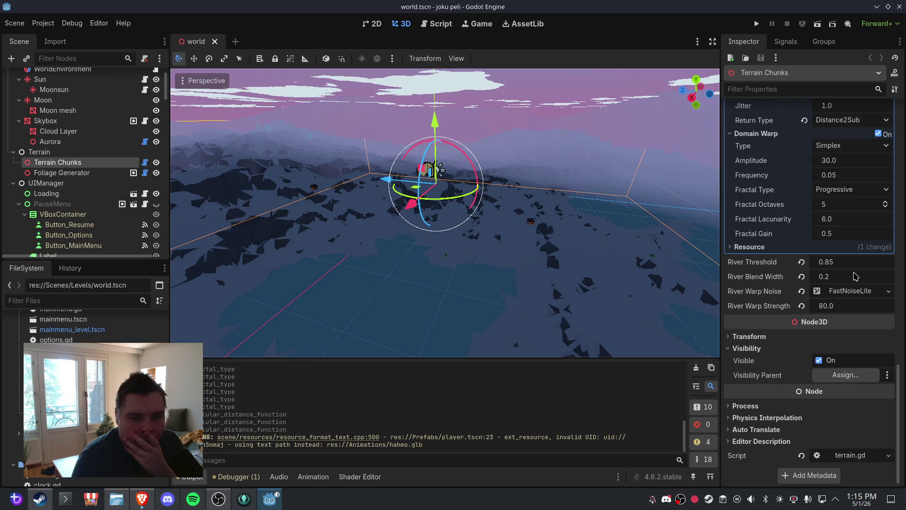
{"action": "left_click", "coordinate": [803, 307]}
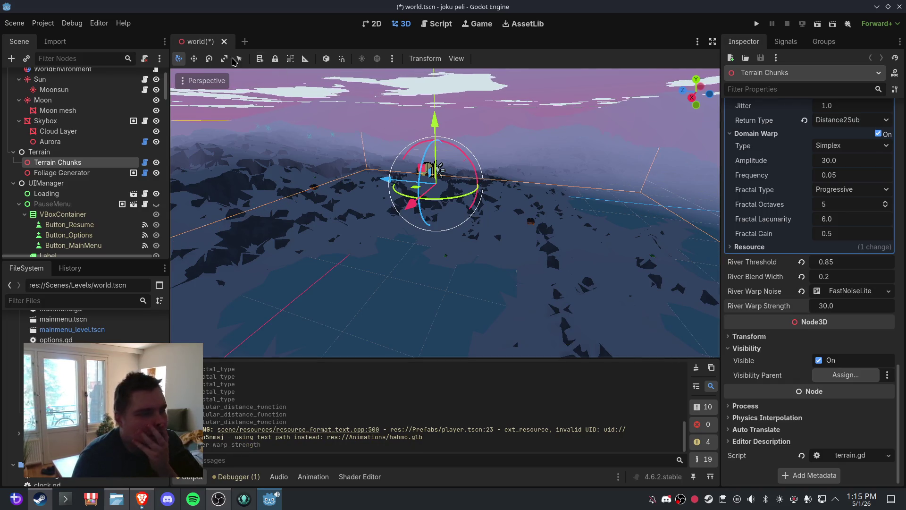
Save, close and reopen the world scene, then view the regenerated terrain up close
{"action": "left_click", "coordinate": [14, 23]}
{"action": "left_click", "coordinate": [28, 93]}
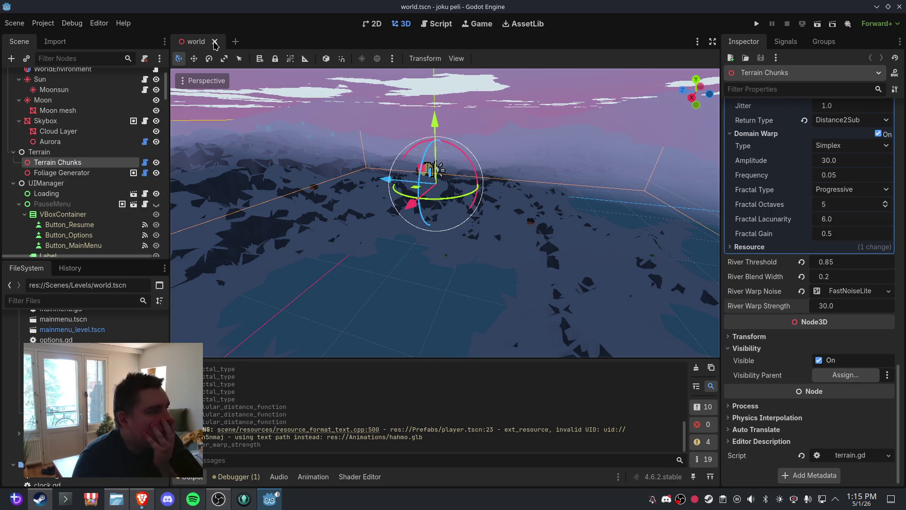
{"action": "left_click", "coordinate": [215, 42]}
{"action": "key", "text": "ctrl+shift+t"}
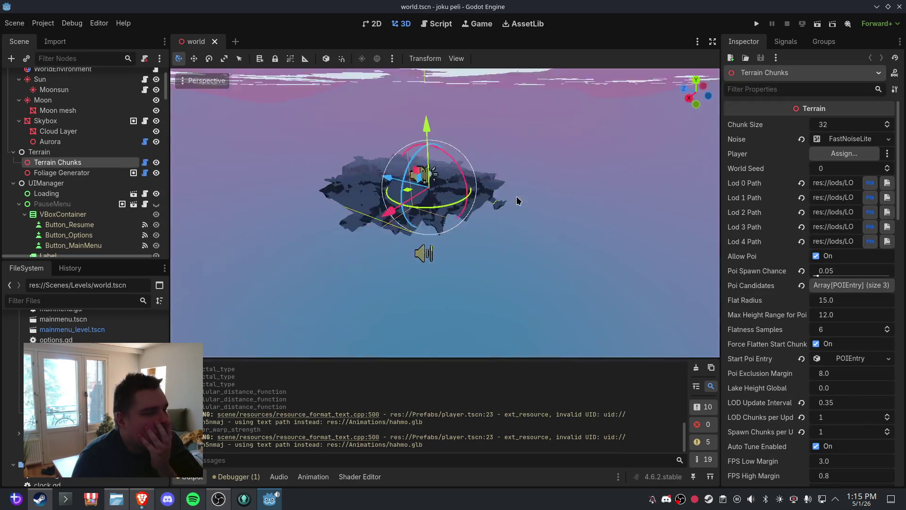
{"action": "scroll", "coordinate": [562, 223], "scroll_direction": "up", "scroll_amount": 3}
{"action": "mouse_move", "coordinate": [562, 223]}
{"action": "left_mouse_down"}
{"action": "mouse_move", "coordinate": [461, 229]}
{"action": "mouse_move", "coordinate": [516, 228]}
{"action": "mouse_move", "coordinate": [473, 217]}
{"action": "mouse_move", "coordinate": [524, 216]}
{"action": "left_mouse_up"}
{"action": "scroll", "coordinate": [473, 217], "scroll_direction": "down", "scroll_amount": 8}
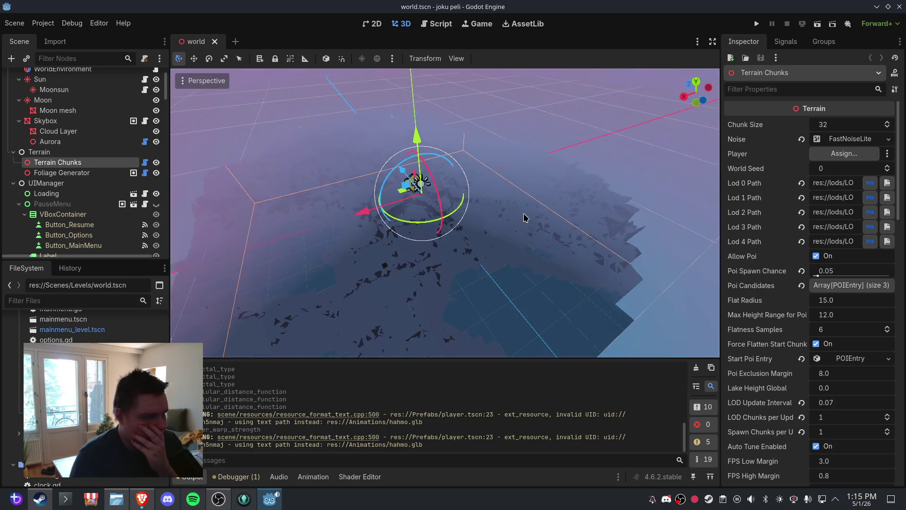
{"action": "scroll", "coordinate": [516, 212], "scroll_direction": "up", "scroll_amount": 2}
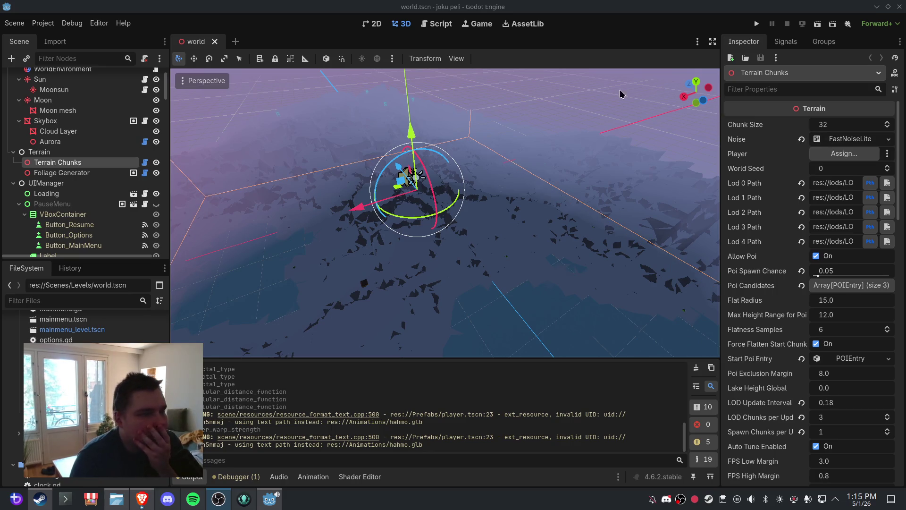
Select the Skybox node and save the world scene
{"action": "left_click", "coordinate": [481, 205]}
{"action": "scroll", "coordinate": [482, 205], "scroll_direction": "up", "scroll_amount": 4}
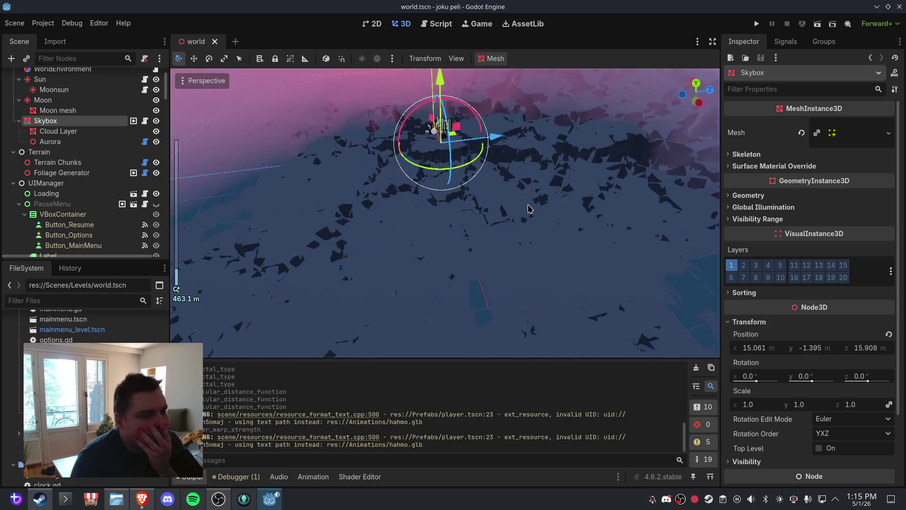
{"action": "scroll", "coordinate": [479, 171], "scroll_direction": "down", "scroll_amount": 5}
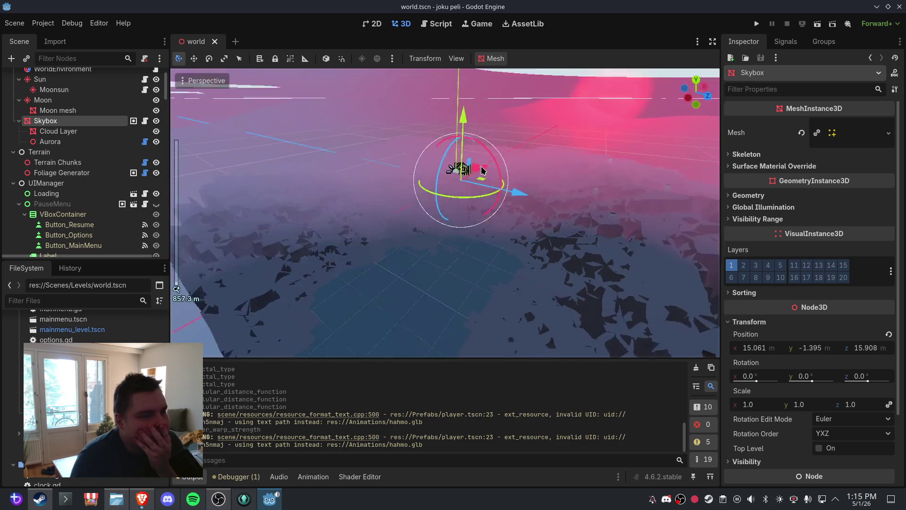
{"action": "scroll", "coordinate": [478, 171], "scroll_direction": "up", "scroll_amount": 5}
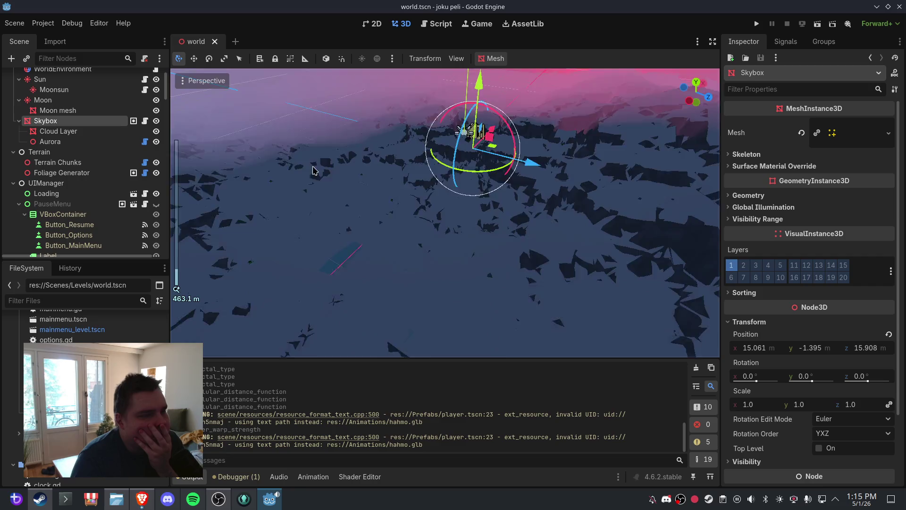
{"action": "scroll", "coordinate": [313, 170], "scroll_direction": "down", "scroll_amount": 5}
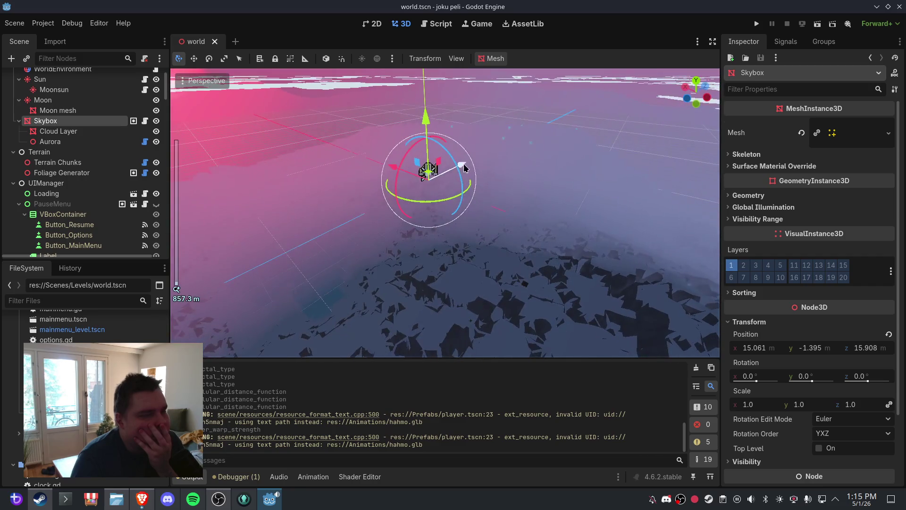
{"action": "left_click", "coordinate": [14, 23]}
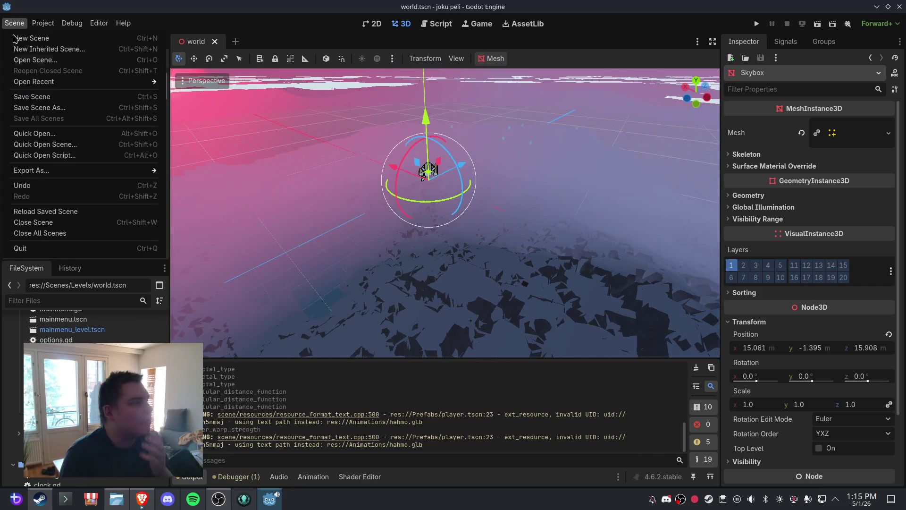
{"action": "left_click", "coordinate": [44, 98]}
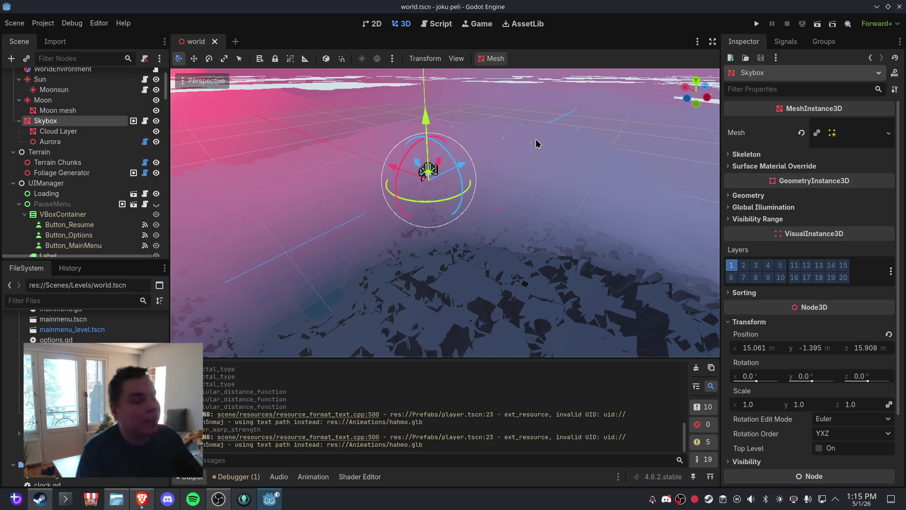
Select Cloud Layer, quit the Godot editor and minimize Steam to show the desktop
{"action": "left_click", "coordinate": [525, 130]}
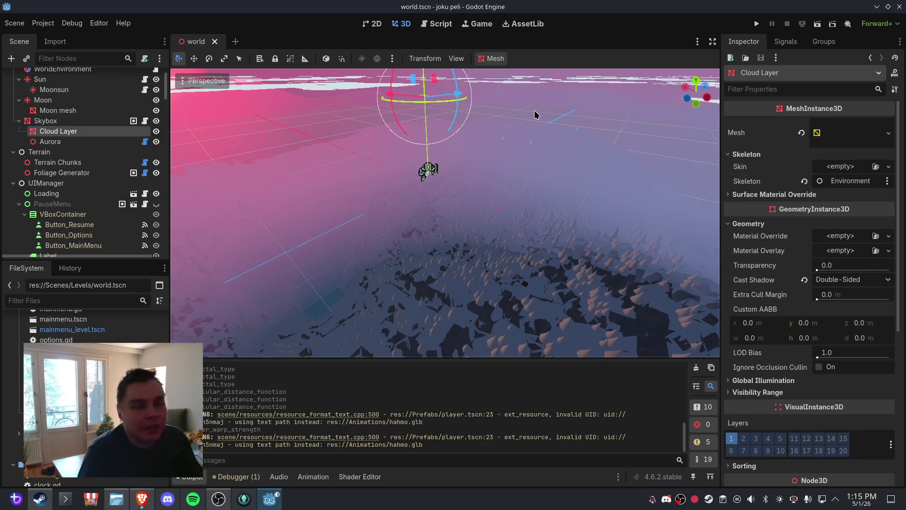
{"action": "left_click", "coordinate": [898, 10]}
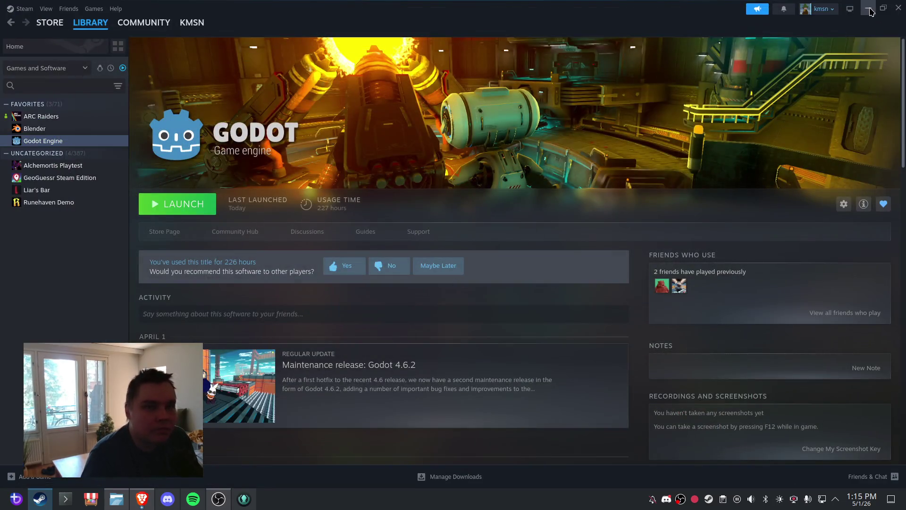
{"action": "left_click", "coordinate": [869, 8]}
{"action": "mouse_move", "coordinate": [257, 138]}
{"action": "left_mouse_down"}
{"action": "mouse_move", "coordinate": [489, 311]}
{"action": "mouse_move", "coordinate": [518, 274]}
{"action": "mouse_move", "coordinate": [532, 278]}
{"action": "left_mouse_up"}
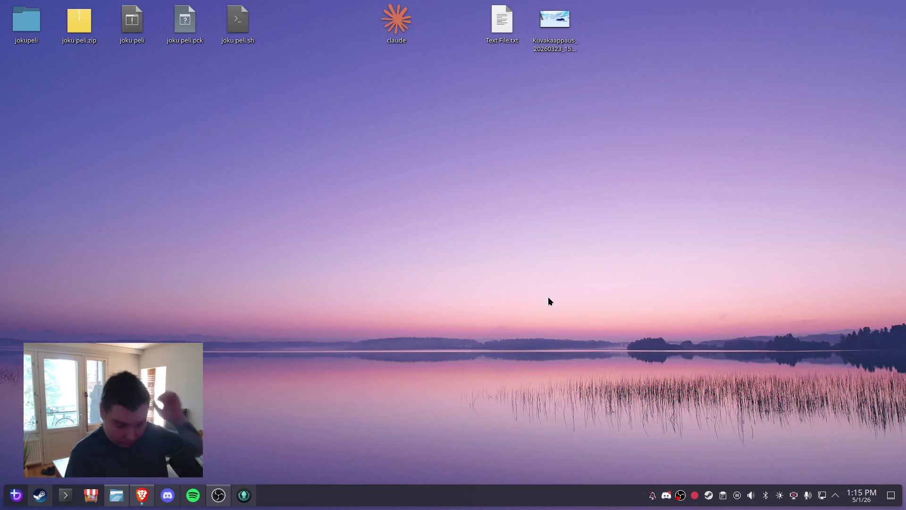
Restore the minimized Steam window from the taskbar, showing Godot Engine's library page
{"action": "left_click", "coordinate": [40, 495]}
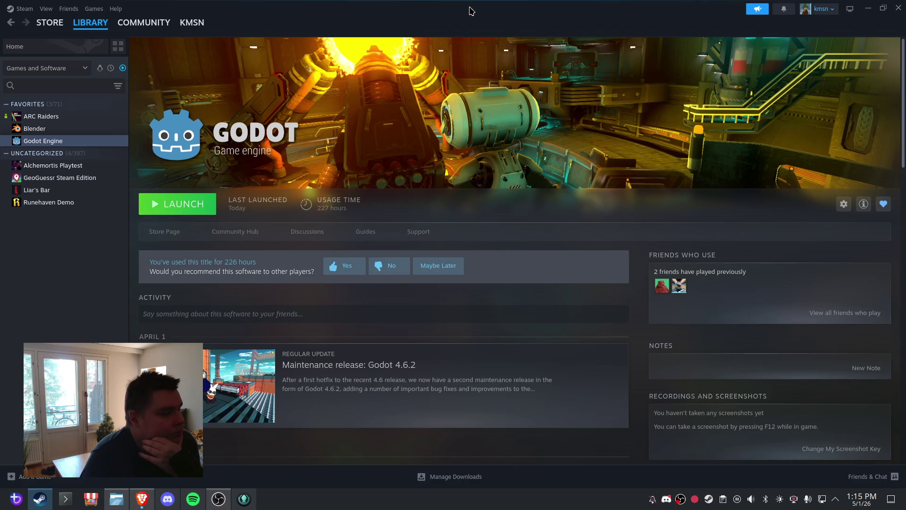
View the ARC Raiders and Runehaven Demo library pages, finishing on Alchemortis Playtest
{"action": "scroll", "coordinate": [507, 277], "scroll_direction": "down", "scroll_amount": 5}
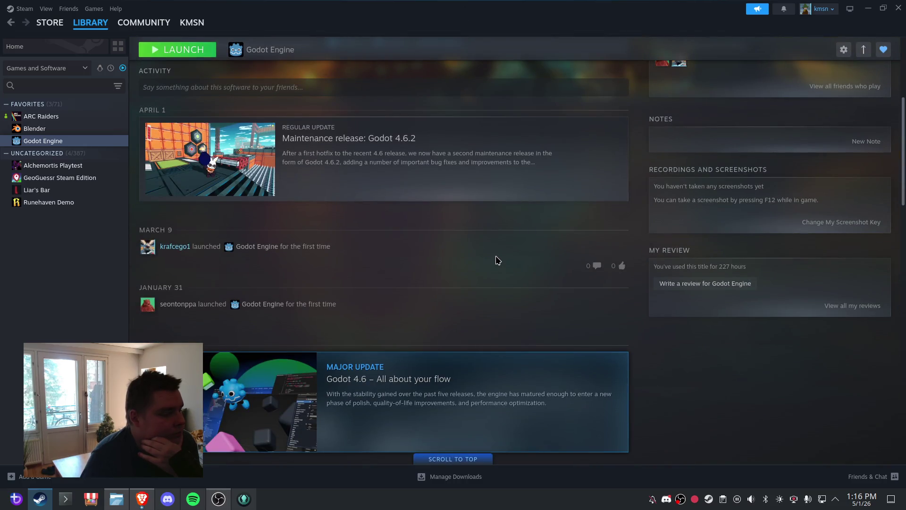
{"action": "scroll", "coordinate": [497, 260], "scroll_direction": "up", "scroll_amount": 5}
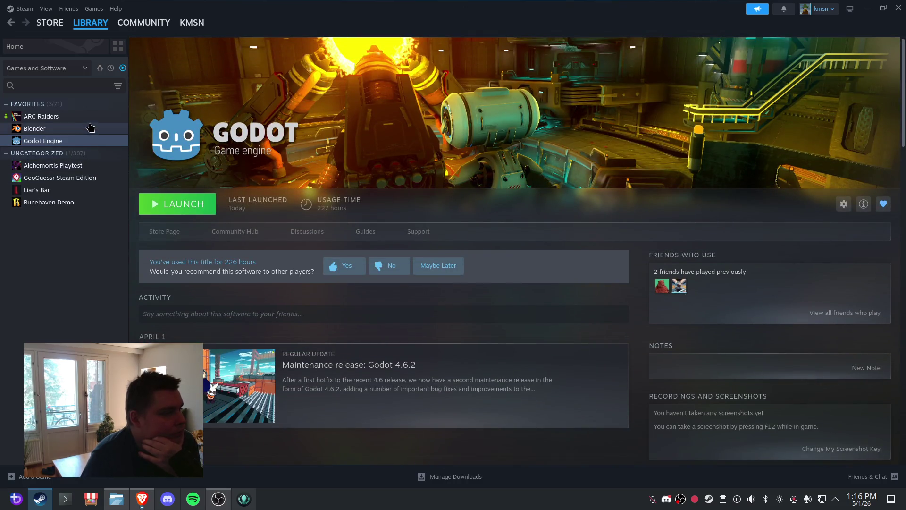
{"action": "left_click", "coordinate": [89, 116]}
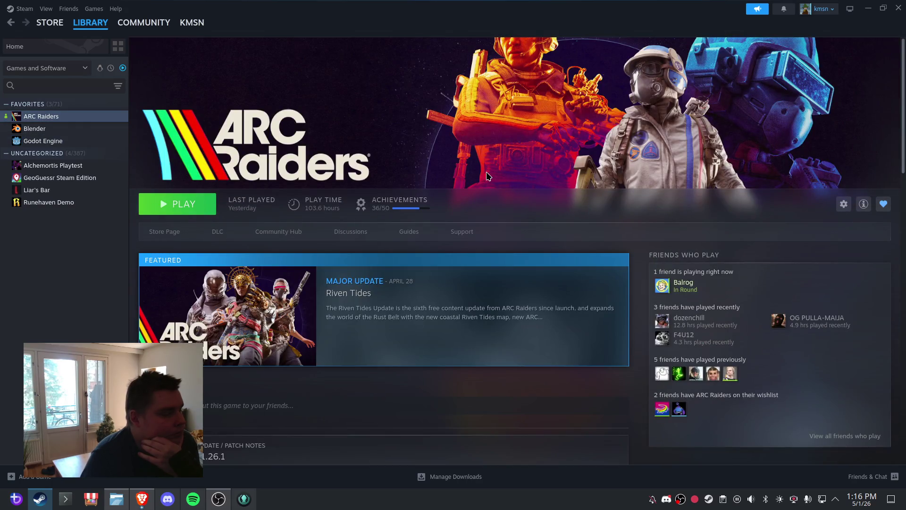
{"action": "scroll", "coordinate": [486, 175], "scroll_direction": "down", "scroll_amount": 5}
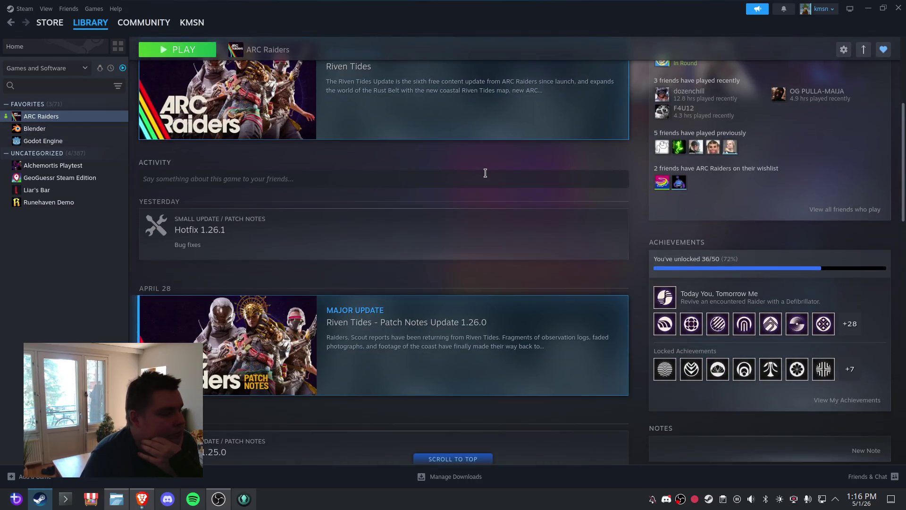
{"action": "scroll", "coordinate": [486, 175], "scroll_direction": "up", "scroll_amount": 5}
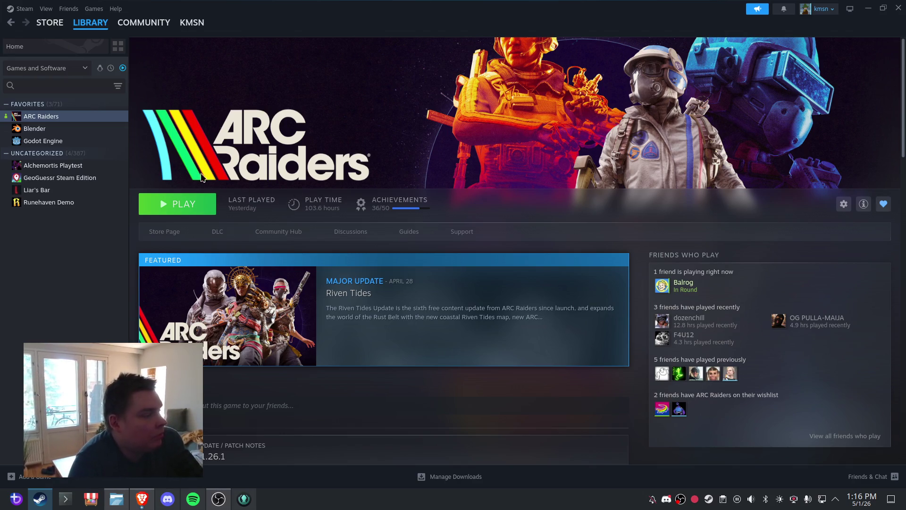
{"action": "left_click", "coordinate": [93, 207]}
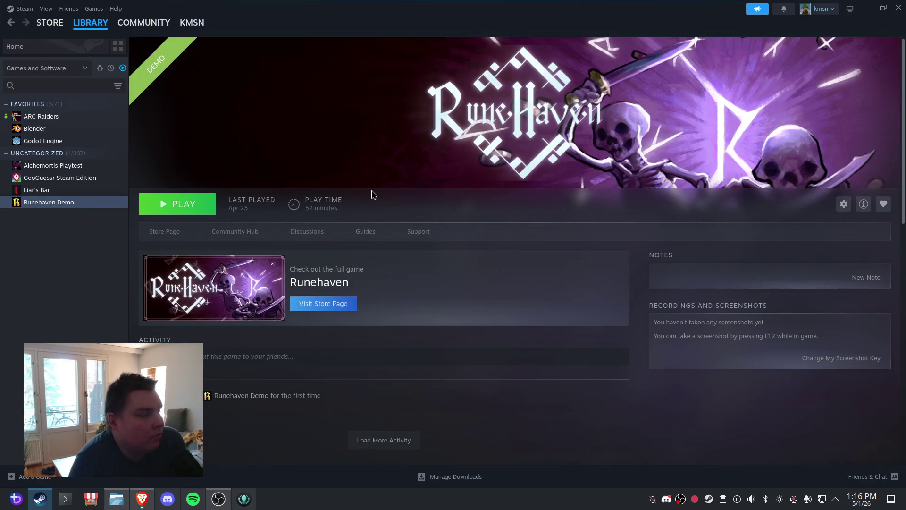
{"action": "left_click", "coordinate": [93, 167]}
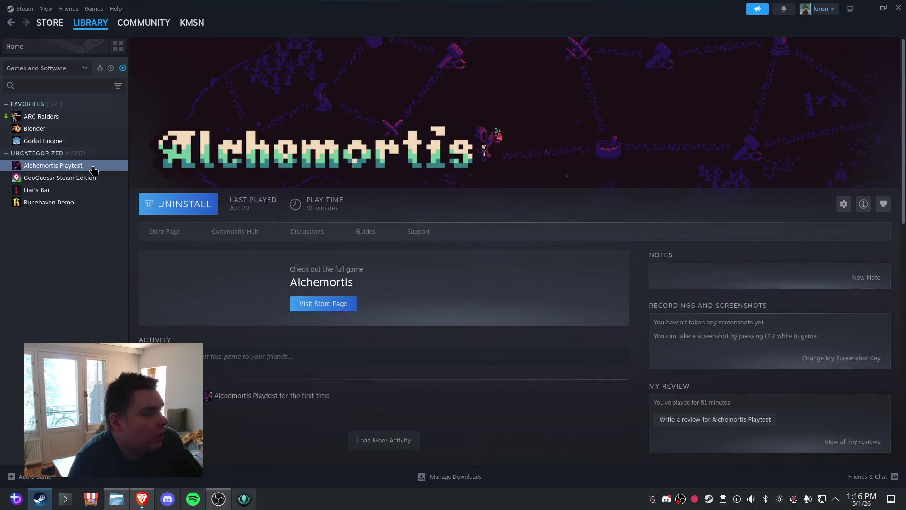